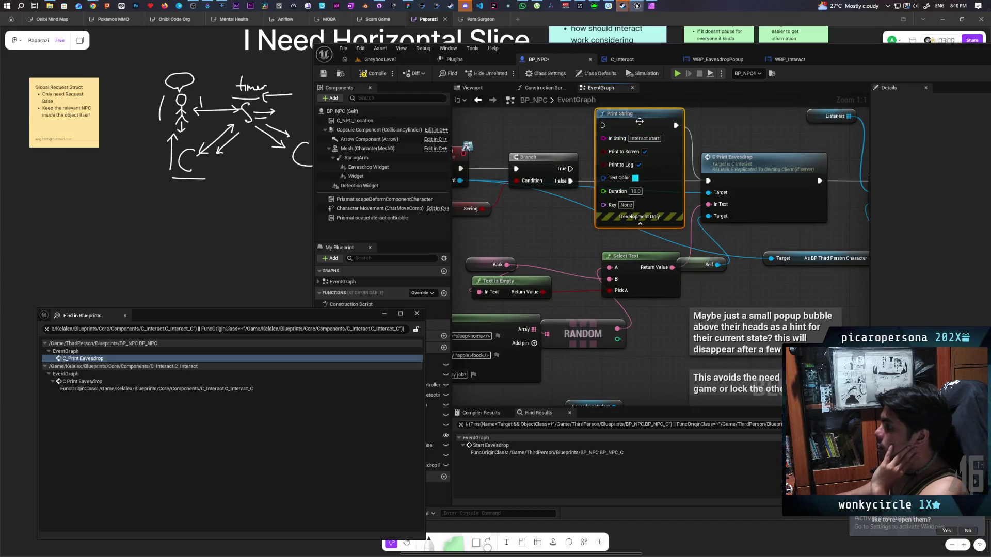
# Replace BP_NPC's Print String with a new one before C Print Eavesdrop, fed Bark through a reroute
pyautogui.hotkey('ctrl', 'z')
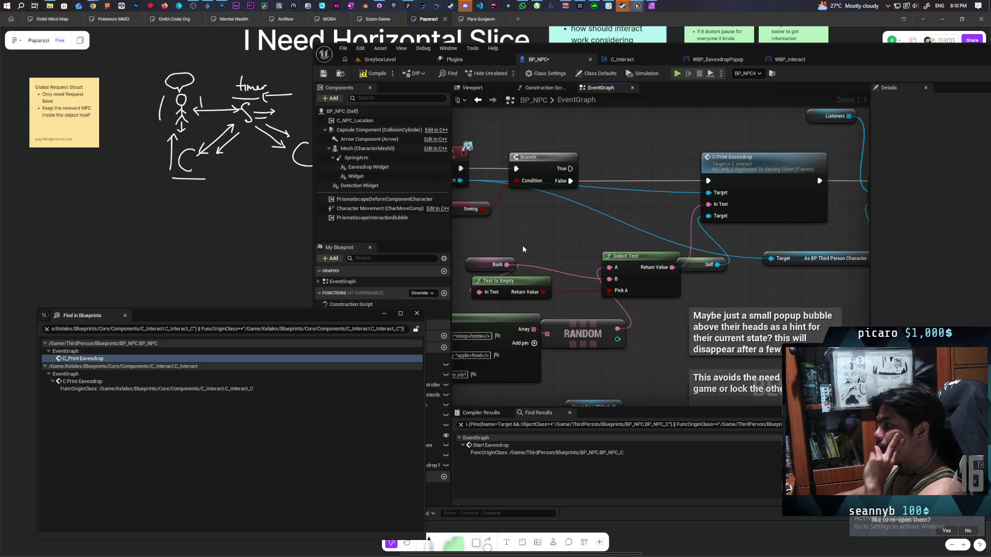
pyautogui.moveTo(518, 255)
pyautogui.mouseDown()
pyautogui.moveTo(545, 204)
pyautogui.moveTo(619, 179)
pyautogui.moveTo(516, 208)
pyautogui.moveTo(597, 160)
pyautogui.mouseUp()
pyautogui.hotkey('ctrl', 'v')
pyautogui.moveTo(493, 229)
pyautogui.mouseDown()
pyautogui.moveTo(596, 157)
pyautogui.moveTo(696, 145)
pyautogui.mouseUp()
pyautogui.doubleClick(544, 179)
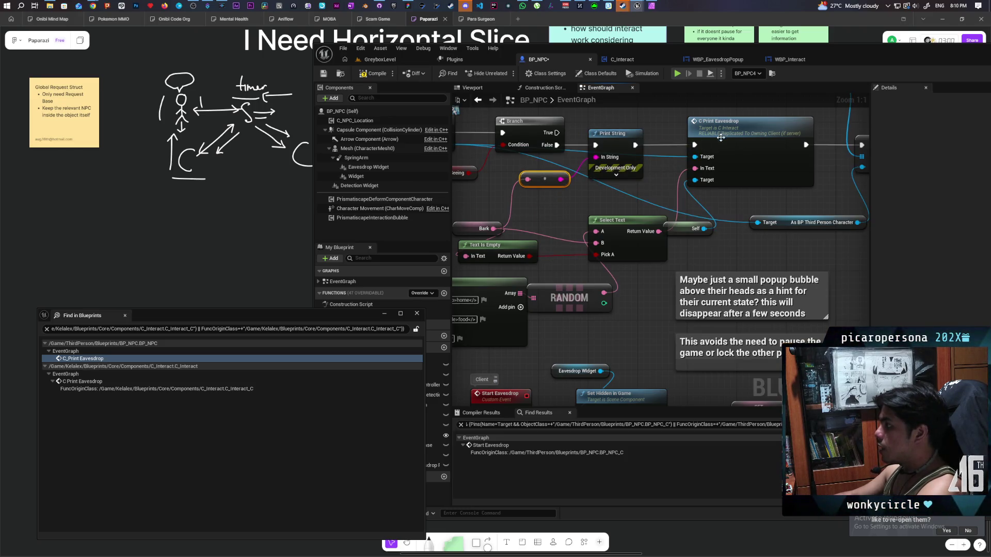
pyautogui.click(403, 60)
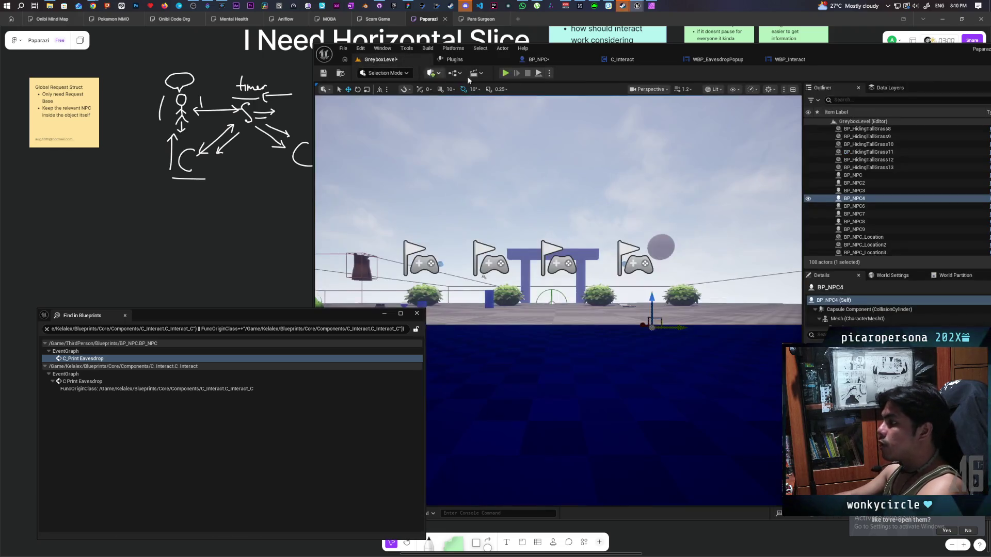
# Start a play test and walk the Client 1 player through the level toward an NPC
pyautogui.click(506, 73)
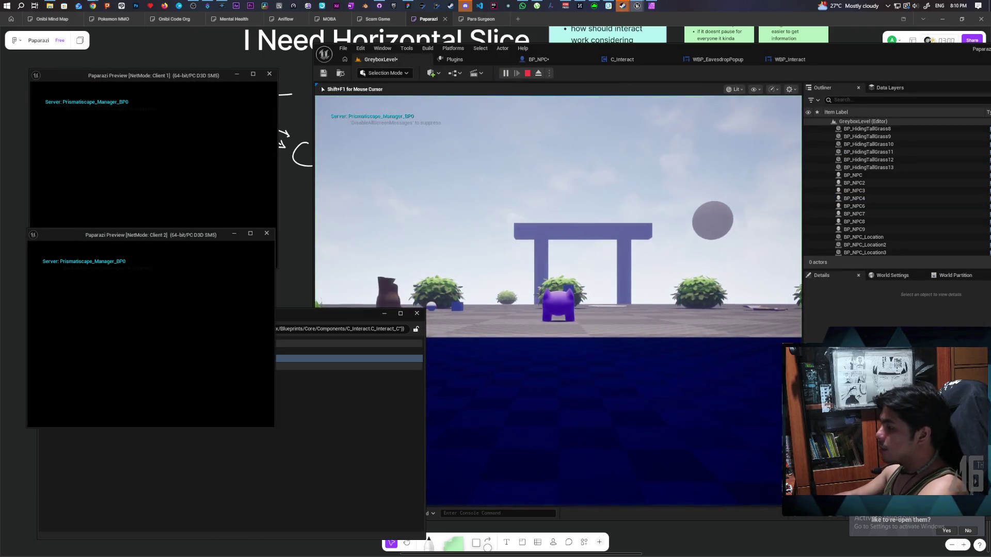
pyautogui.hotkey('alt', 'Tab')
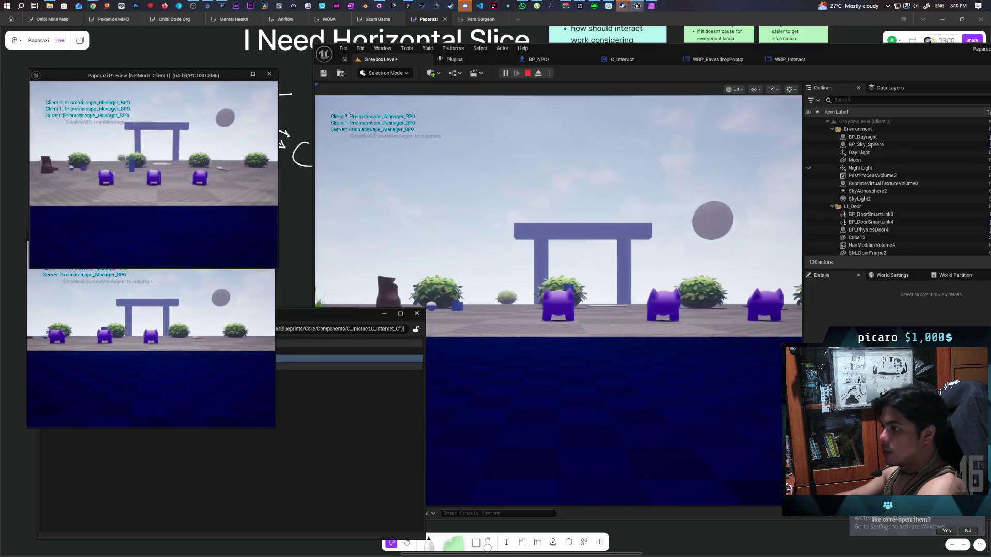
pyautogui.press('w')
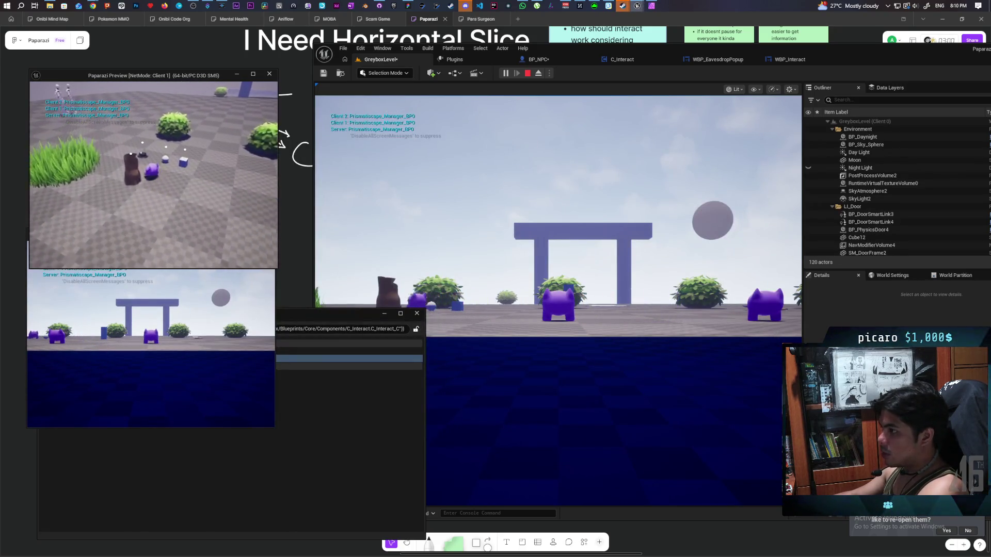
pyautogui.press('w')
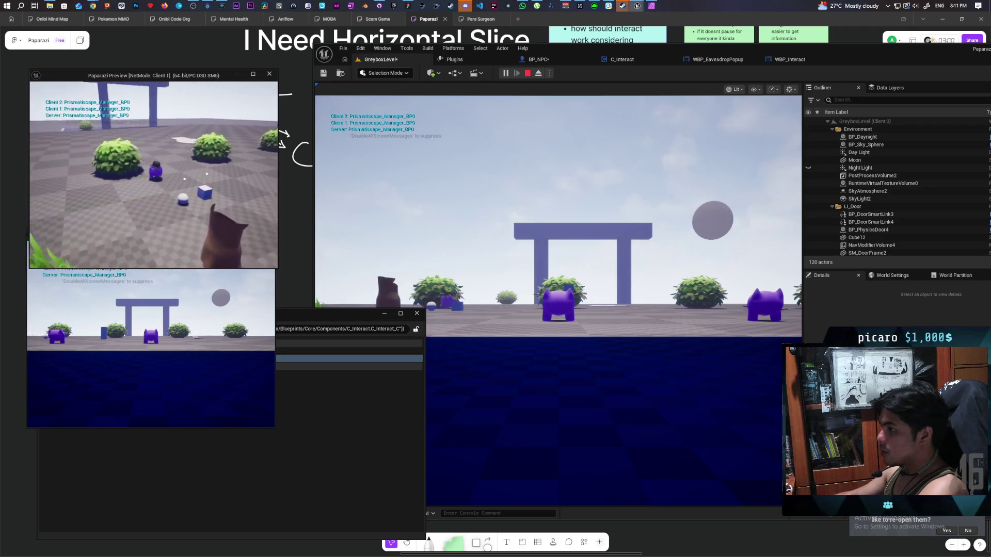
pyautogui.press('w')
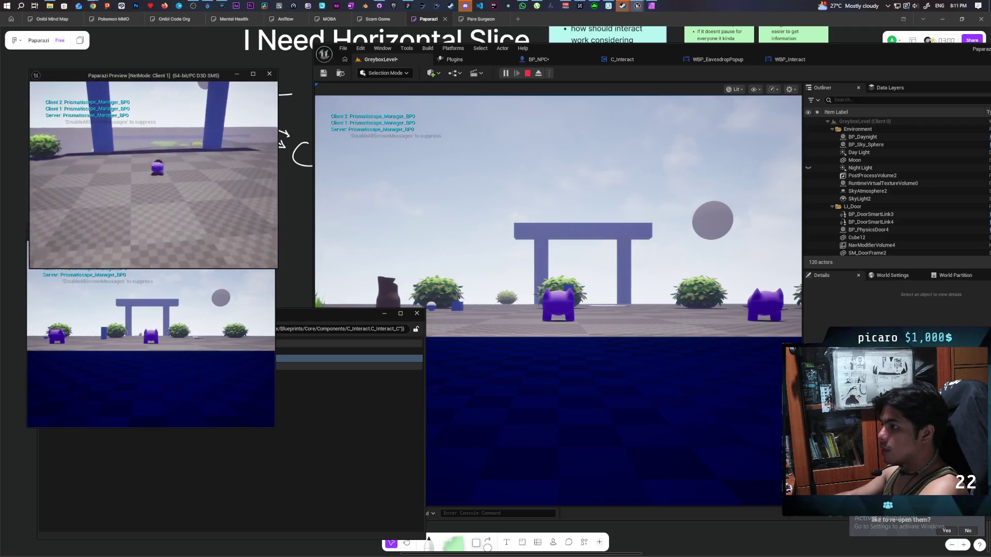
pyautogui.press('w')
pyautogui.press('w')
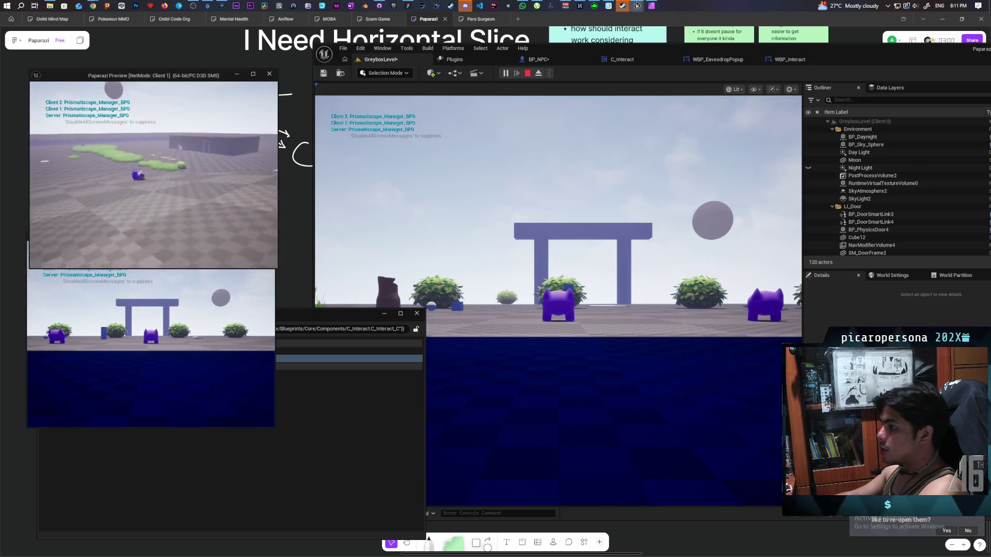
pyautogui.press('w')
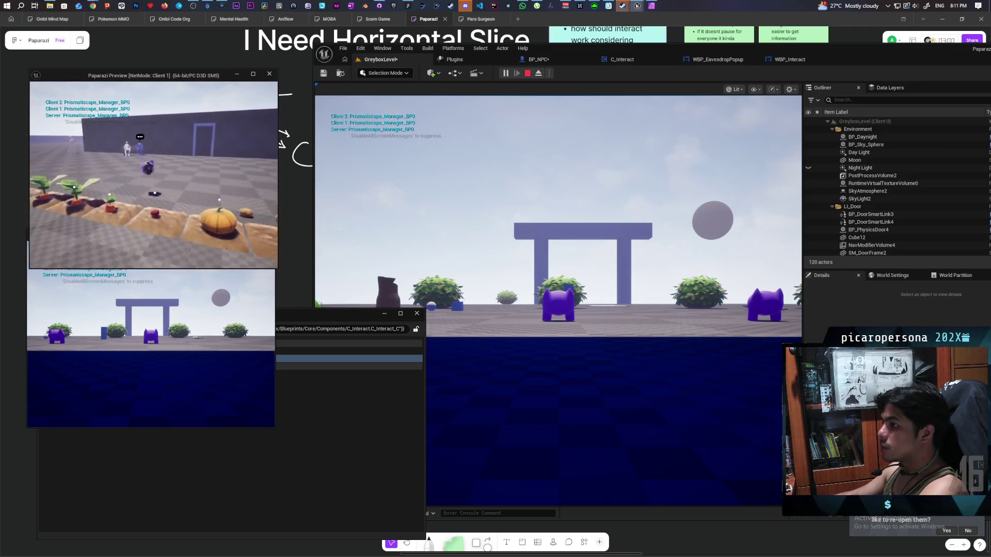
# Listen in on the NPC twice to see its bark text, then stop and return to BP_NPC
pyautogui.press('f')
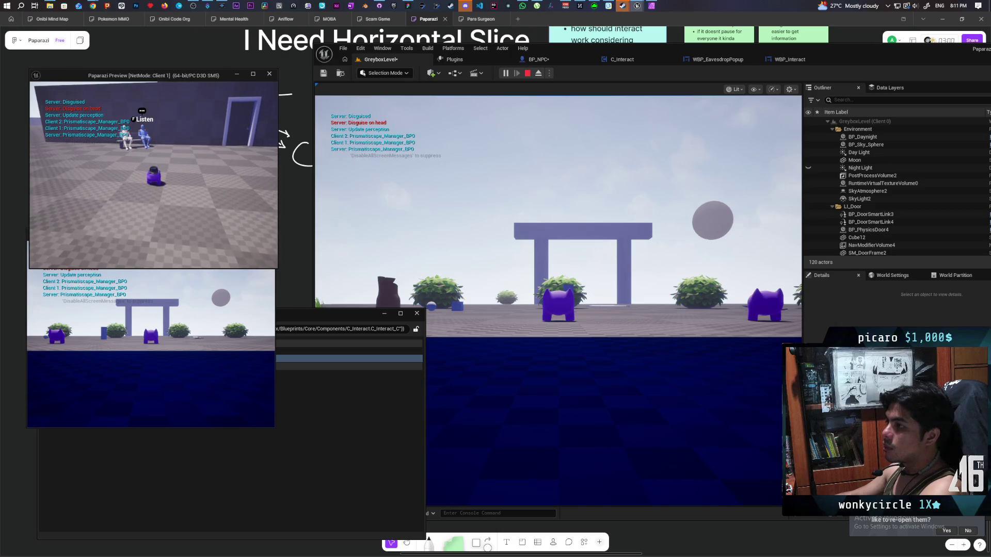
pyautogui.press('f')
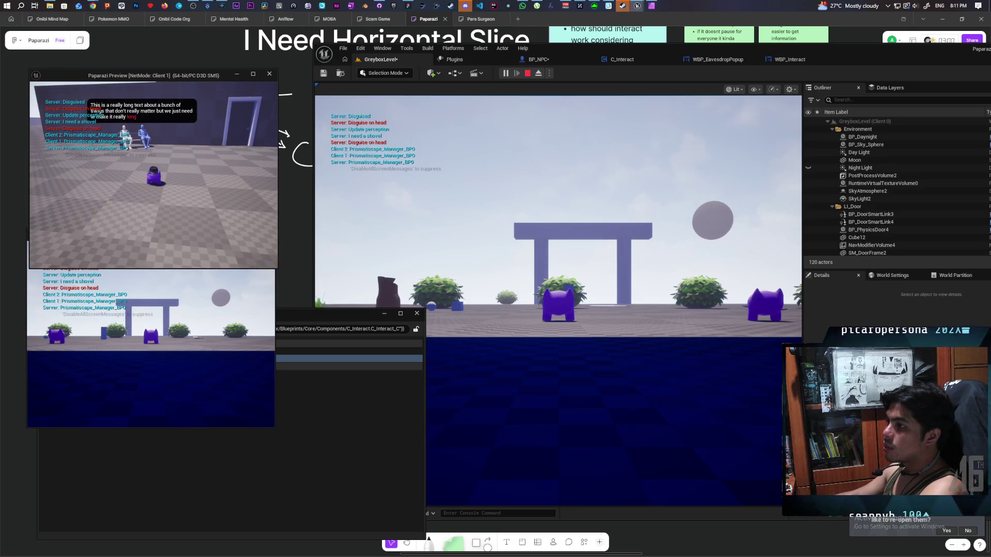
pyautogui.press('Escape')
pyautogui.click(542, 61)
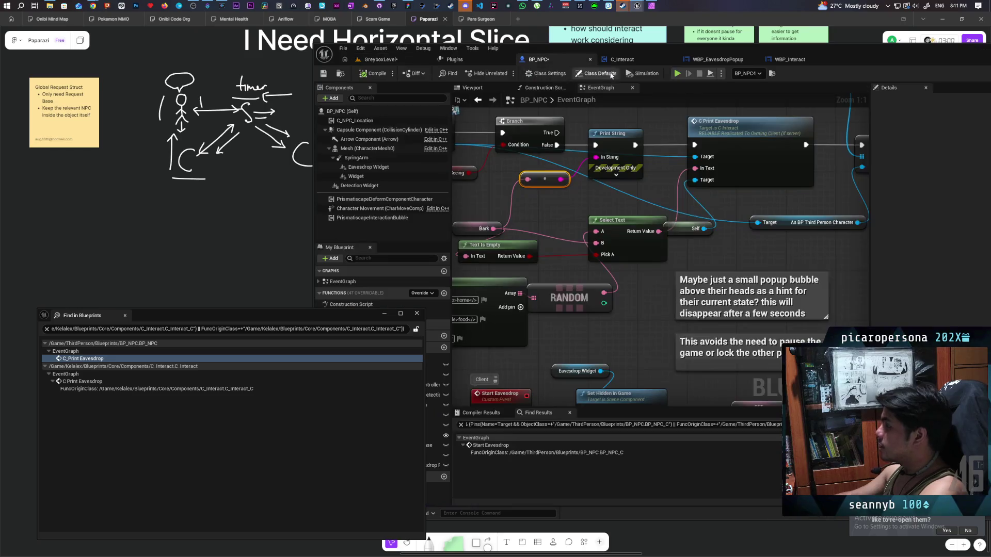
# Set the Print String node's Text Color to yellow in the Color Picker
pyautogui.click(615, 175)
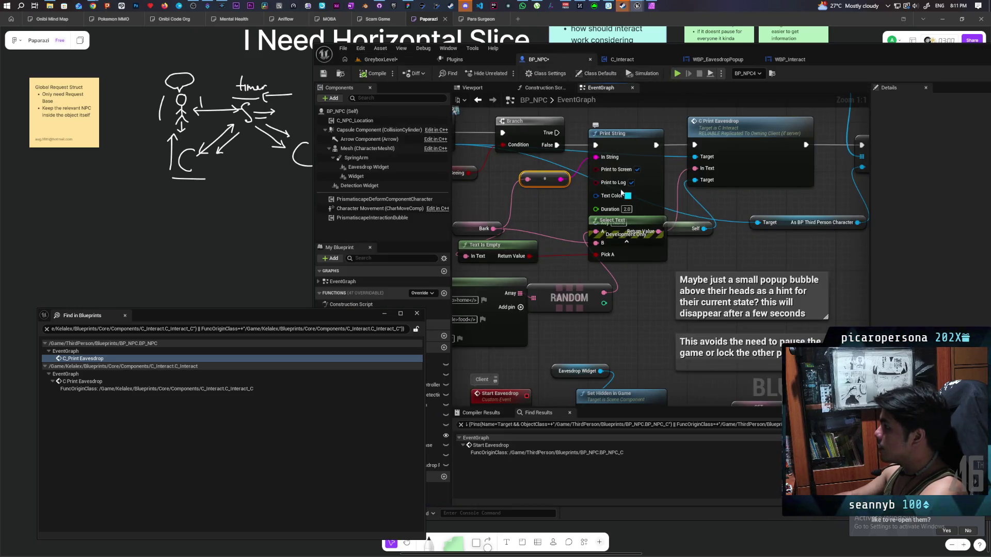
pyautogui.moveTo(642, 159); pyautogui.dragTo(643, 108)
pyautogui.click(628, 151)
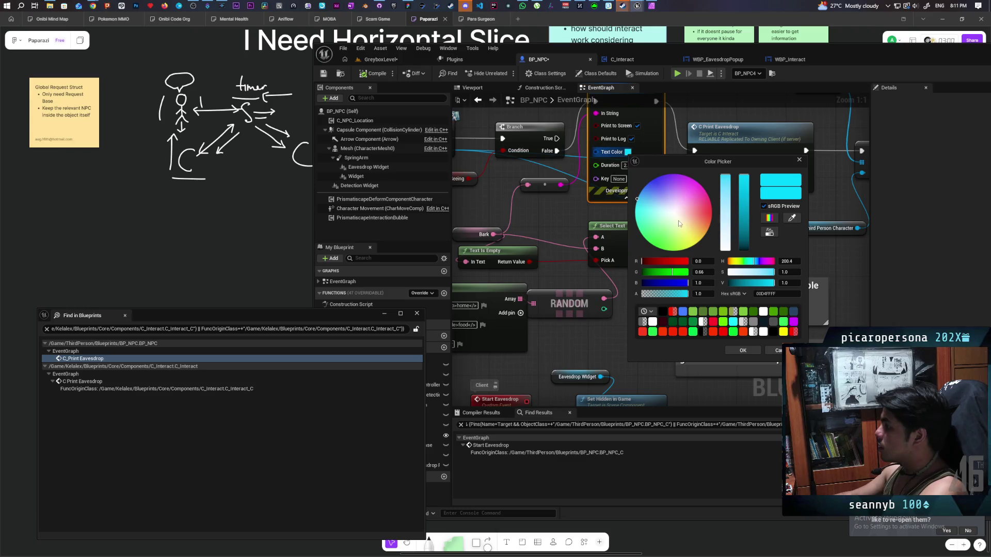
pyautogui.moveTo(679, 224); pyautogui.dragTo(682, 249)
pyautogui.click(743, 350)
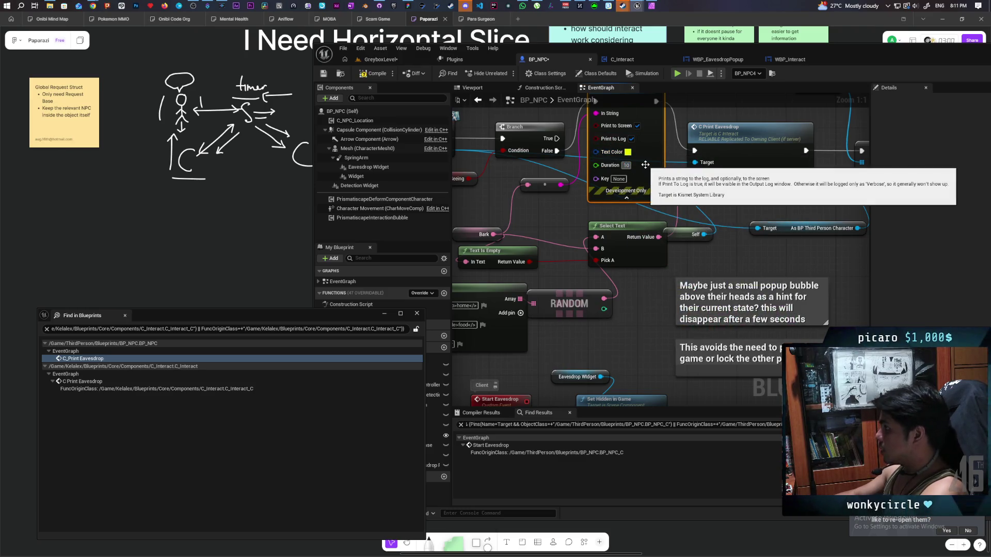
pyautogui.click(380, 59)
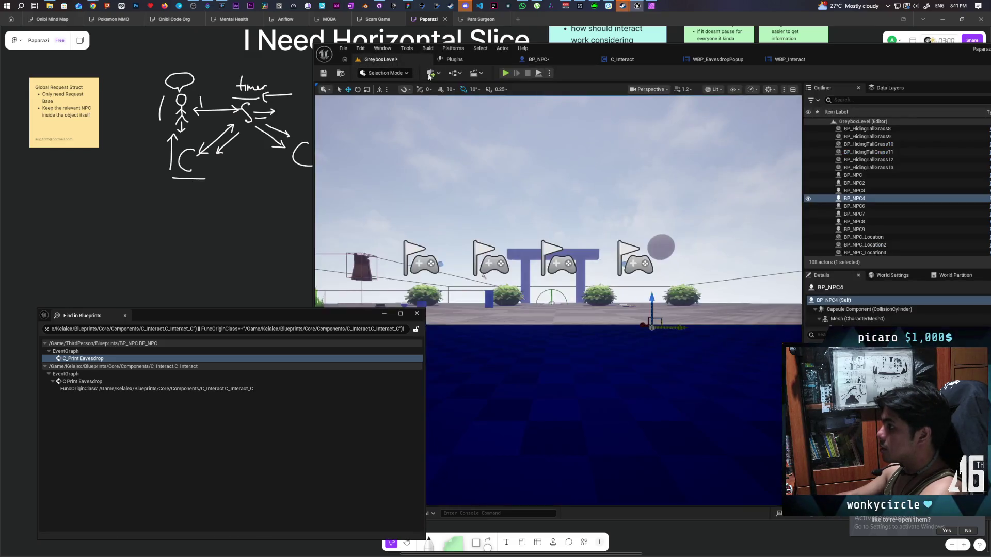
pyautogui.hotkey('alt', 'p')
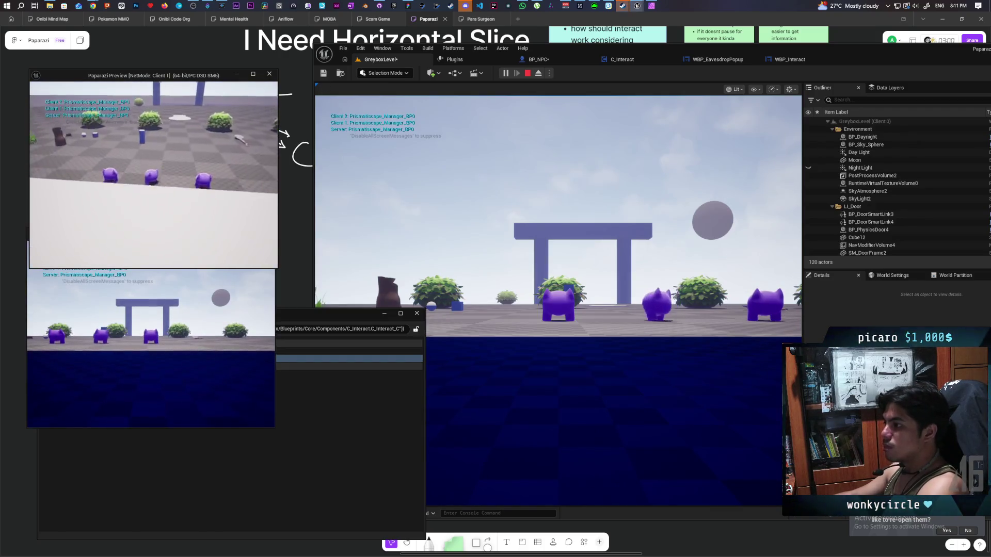
pyautogui.press('w')
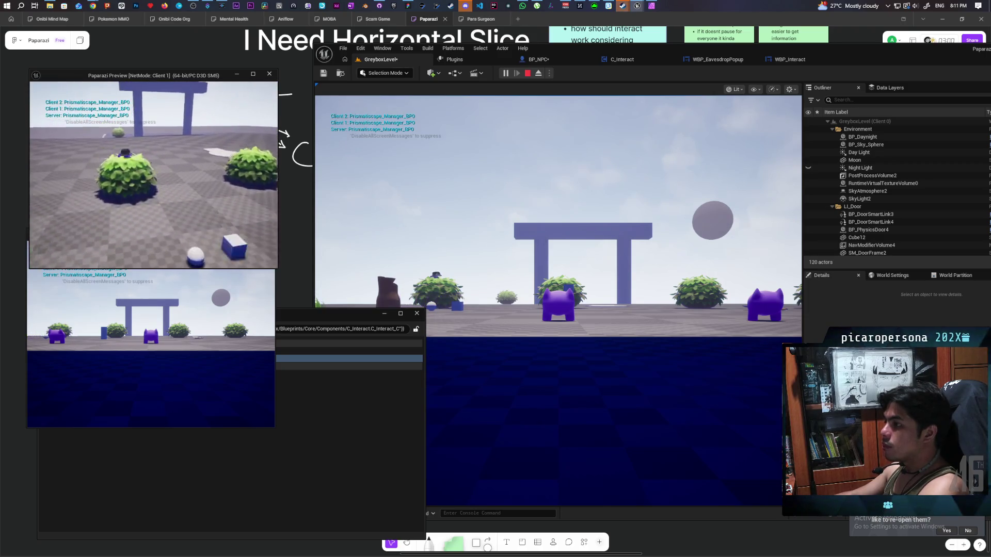
pyautogui.press('e')
pyautogui.press('e')
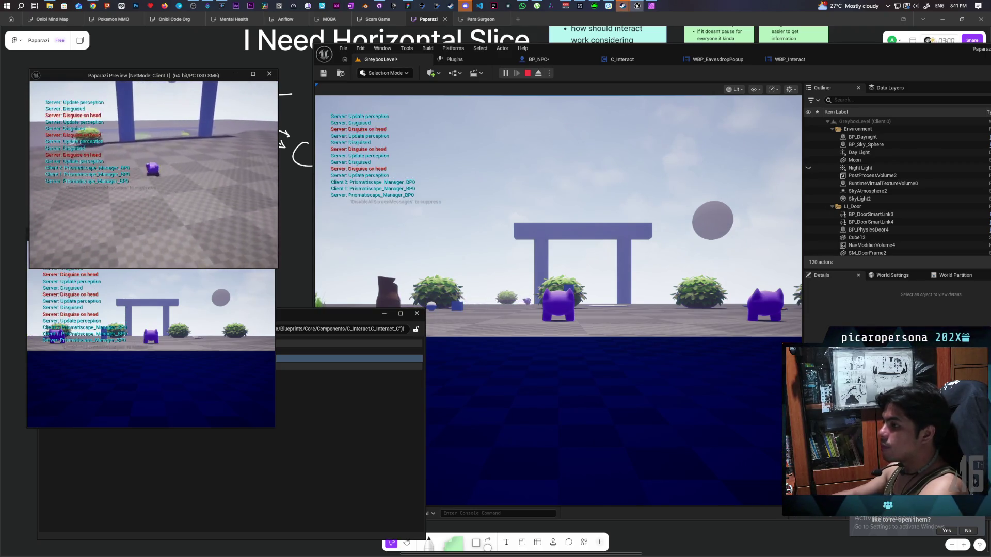
pyautogui.press('e')
pyautogui.press('e')
pyautogui.press('e')
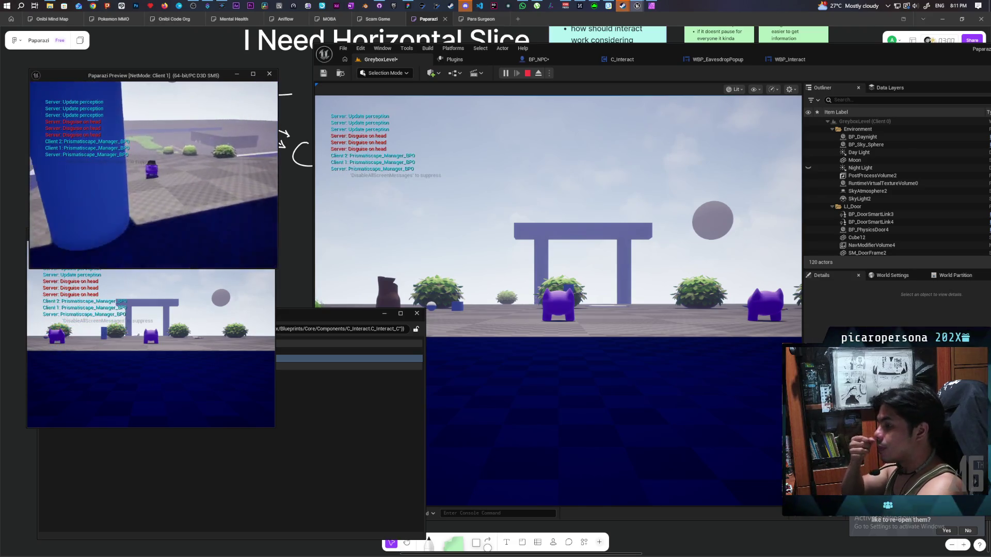
pyautogui.press('w')
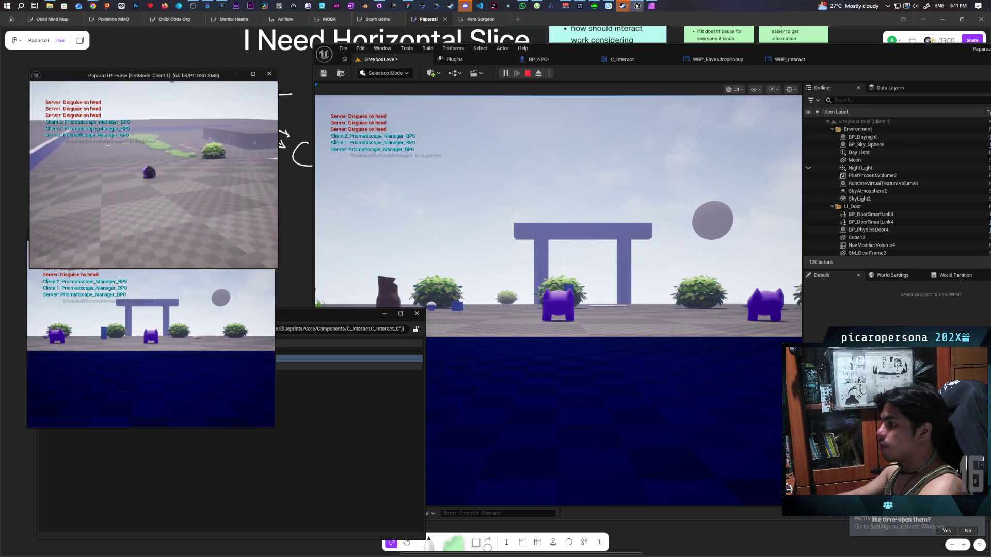
pyautogui.press('w')
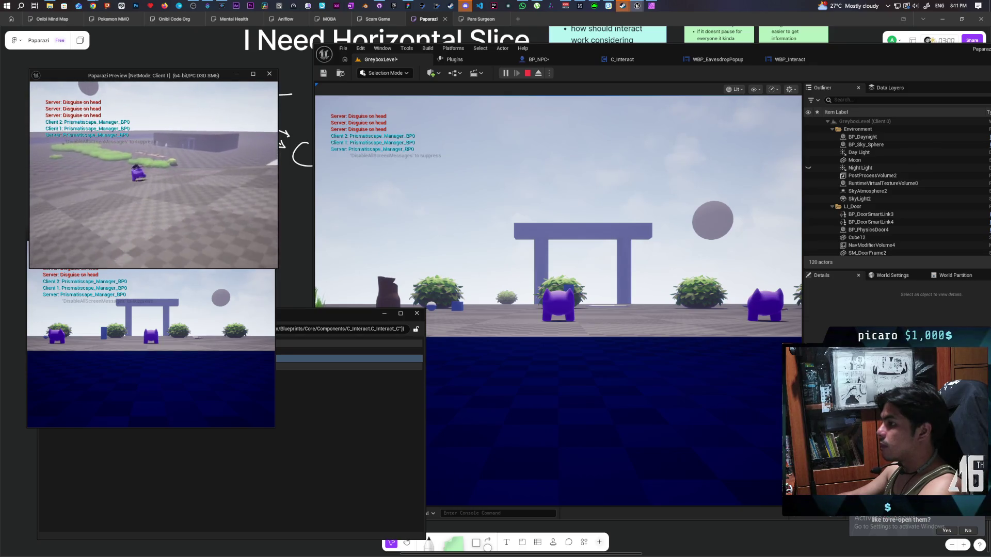
pyautogui.press('w')
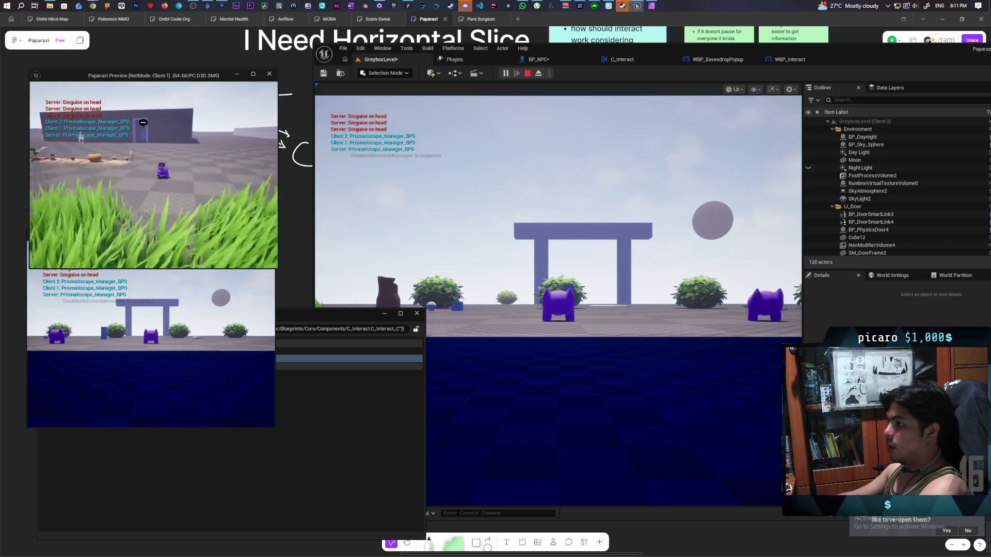
pyautogui.press('e')
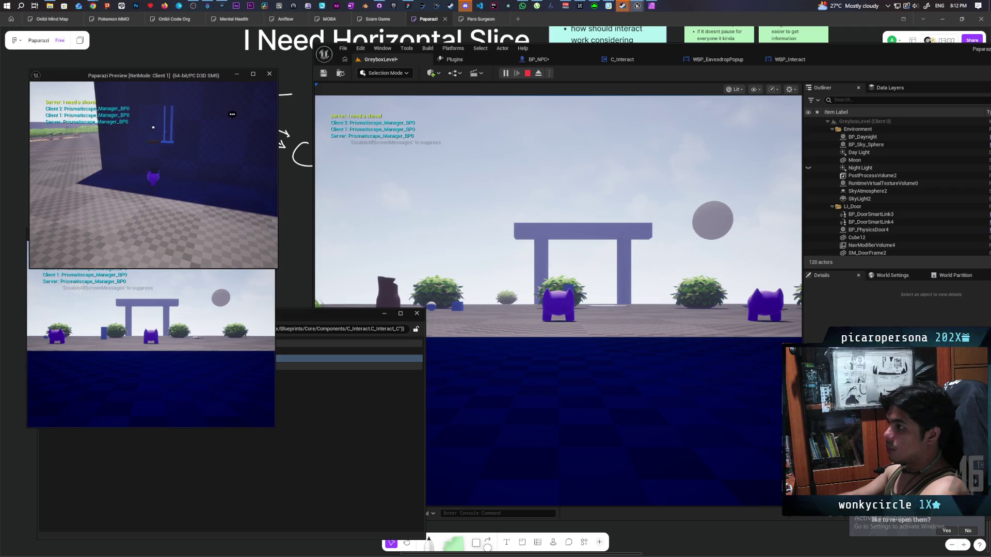
pyautogui.press('Escape')
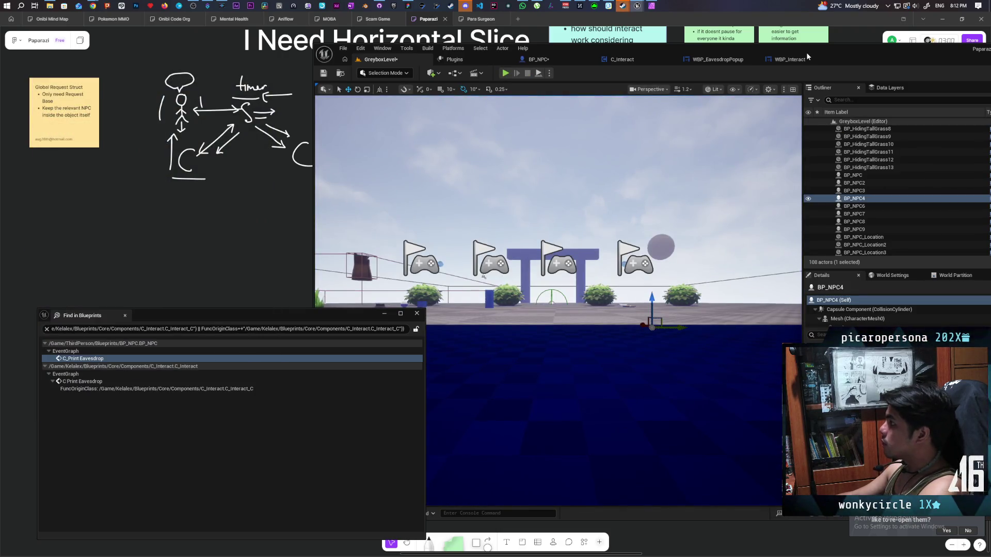
# In BP_NPC, delete the debug Print String and its reroute node
pyautogui.click(789, 59)
pyautogui.click(720, 59)
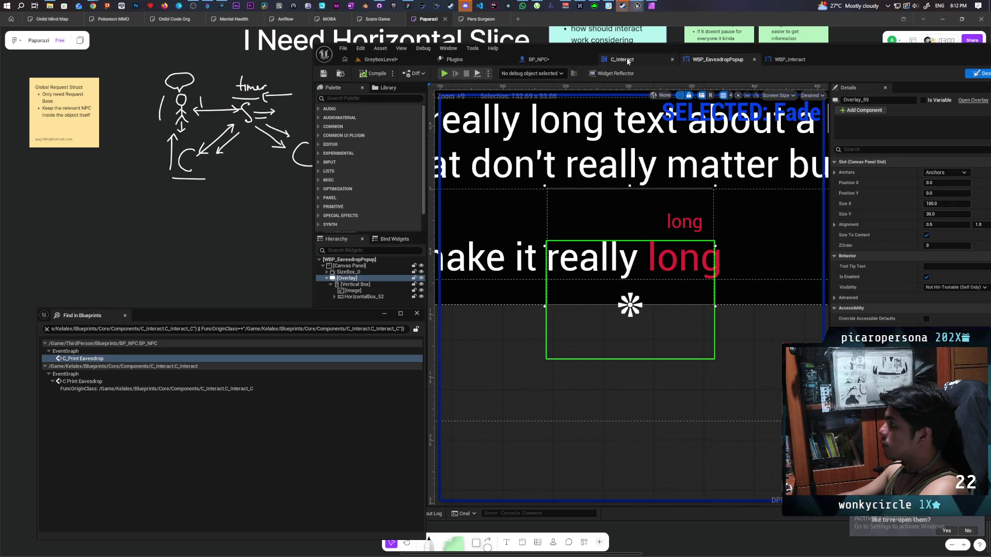
pyautogui.click(627, 60)
pyautogui.click(538, 59)
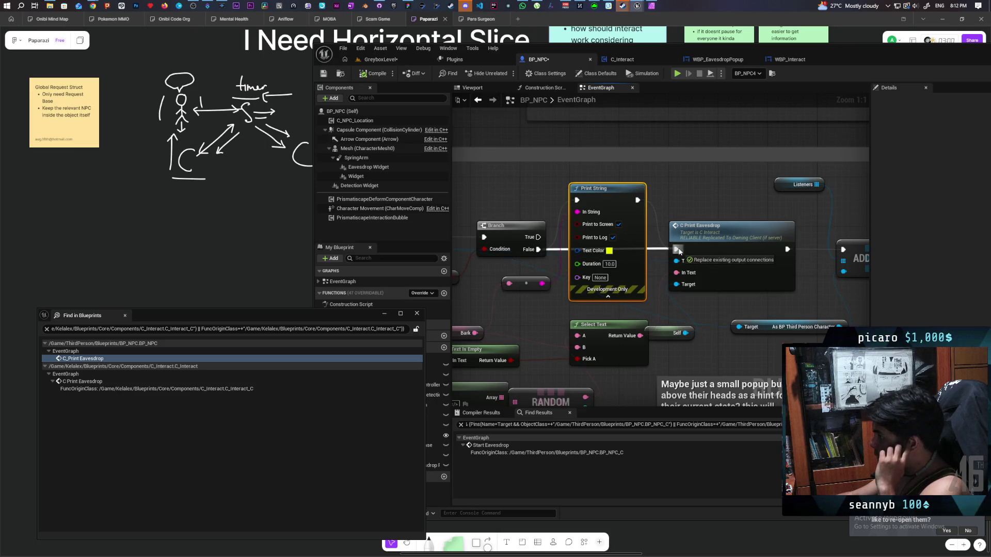
pyautogui.press('Delete')
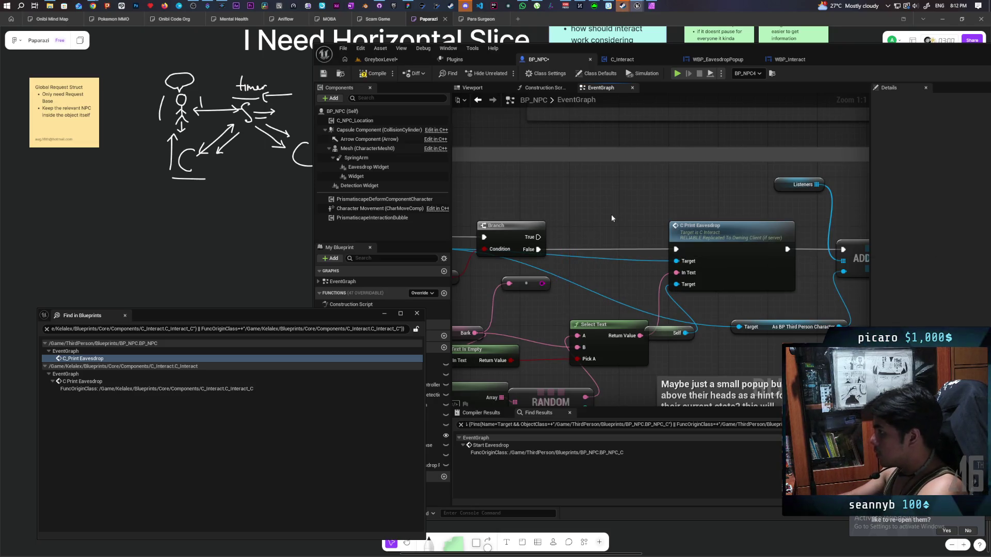
pyautogui.press('Delete')
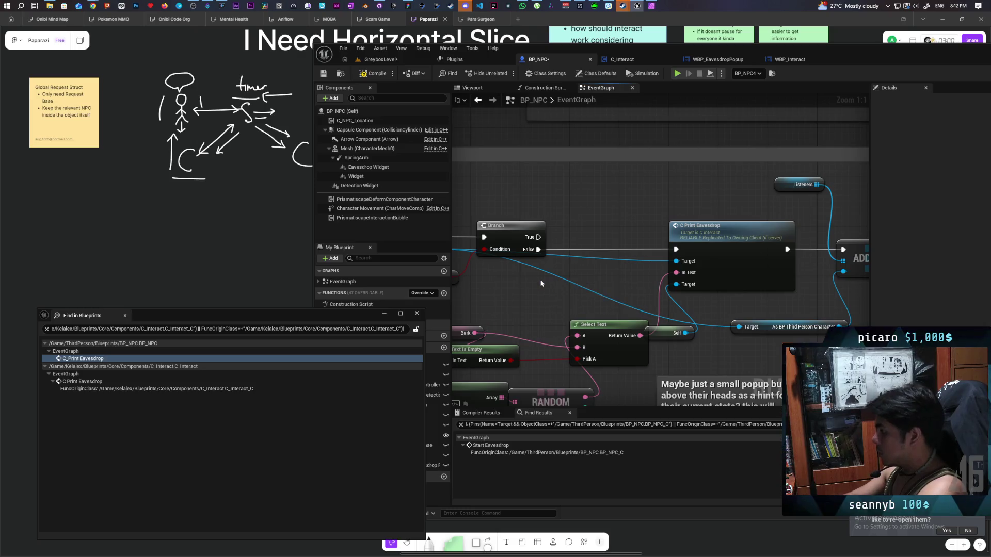
pyautogui.doubleClick(729, 241)
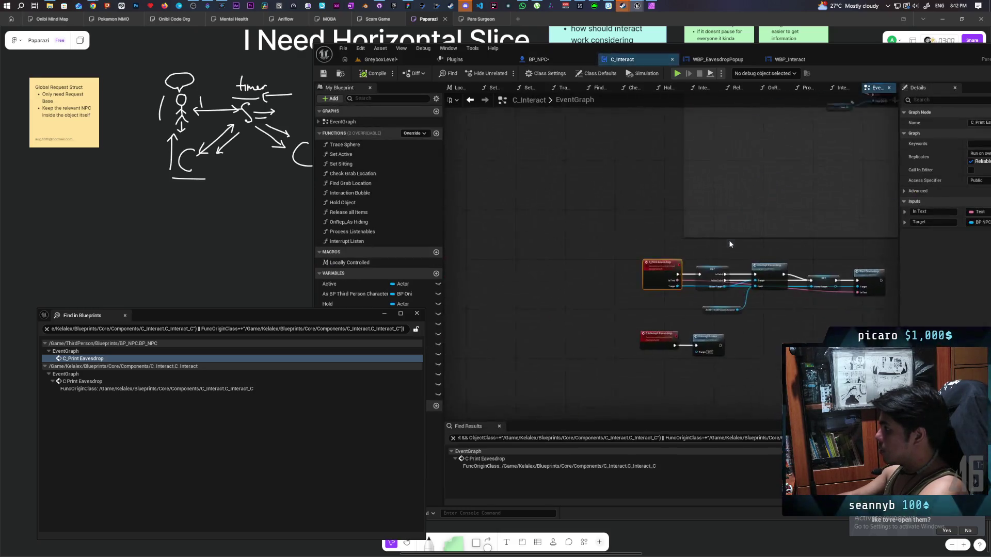
# Find the Start Eavesdrop call in C_Interact and jump to its implementation in BP_NPC
pyautogui.moveTo(614, 209)
pyautogui.mouseDown()
pyautogui.moveTo(510, 189)
pyautogui.moveTo(529, 162)
pyautogui.mouseUp()
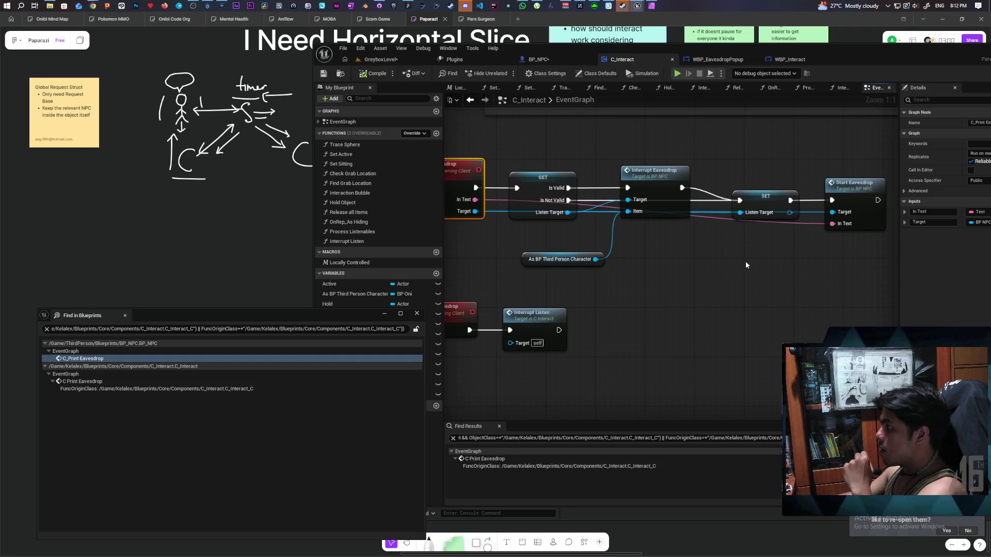
pyautogui.scroll(-2, 745, 261)
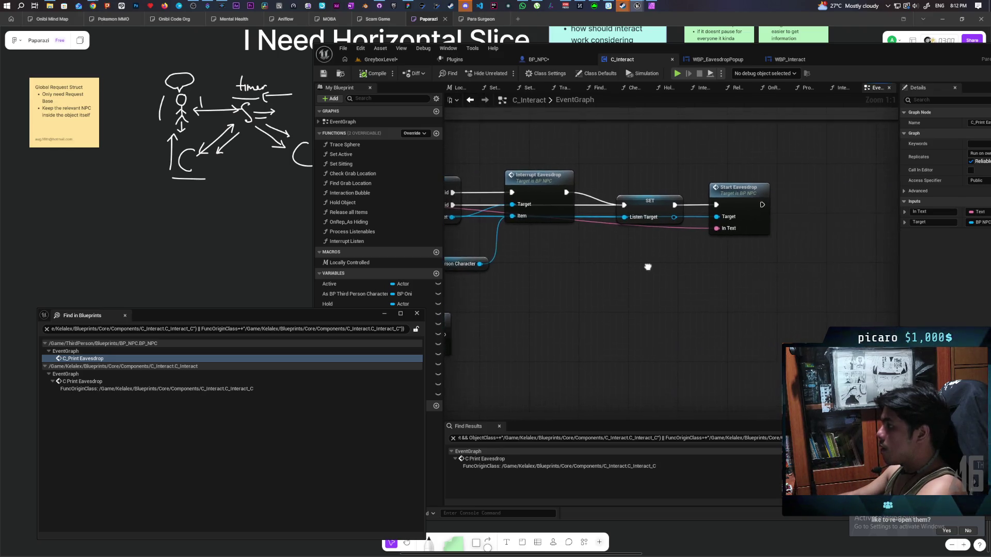
pyautogui.scroll(1, 713, 259)
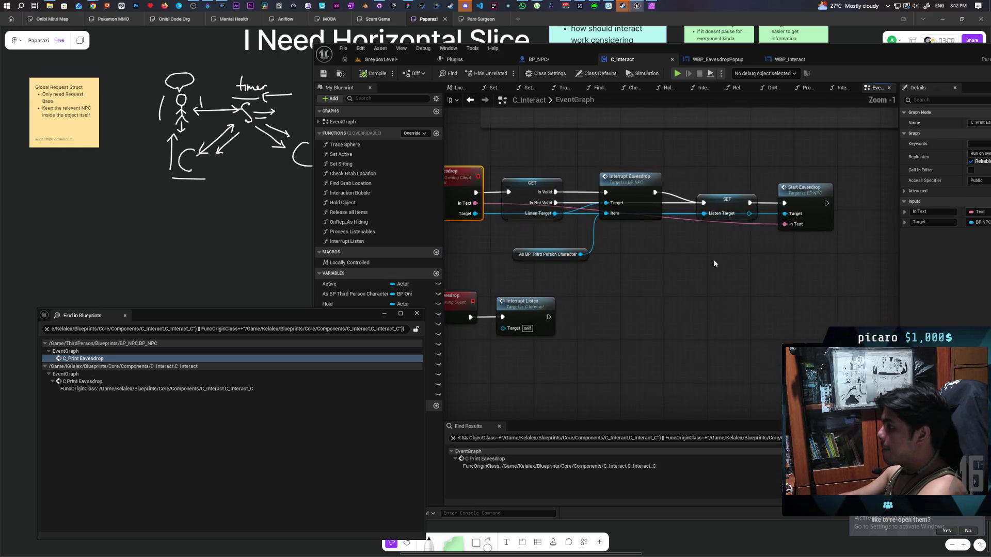
pyautogui.moveTo(811, 226); pyautogui.dragTo(859, 226)
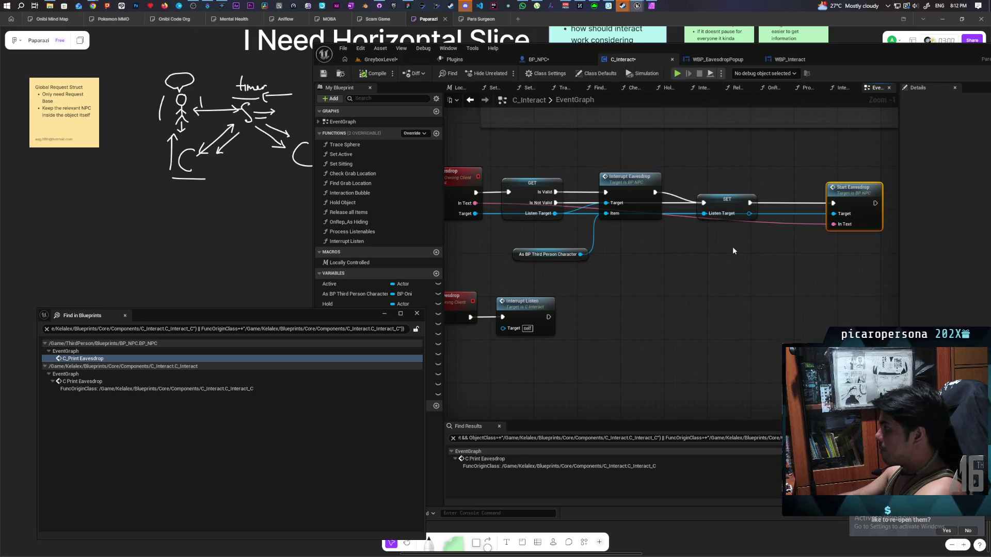
pyautogui.moveTo(846, 214)
pyautogui.mouseDown()
pyautogui.moveTo(763, 250)
pyautogui.moveTo(736, 216)
pyautogui.mouseUp()
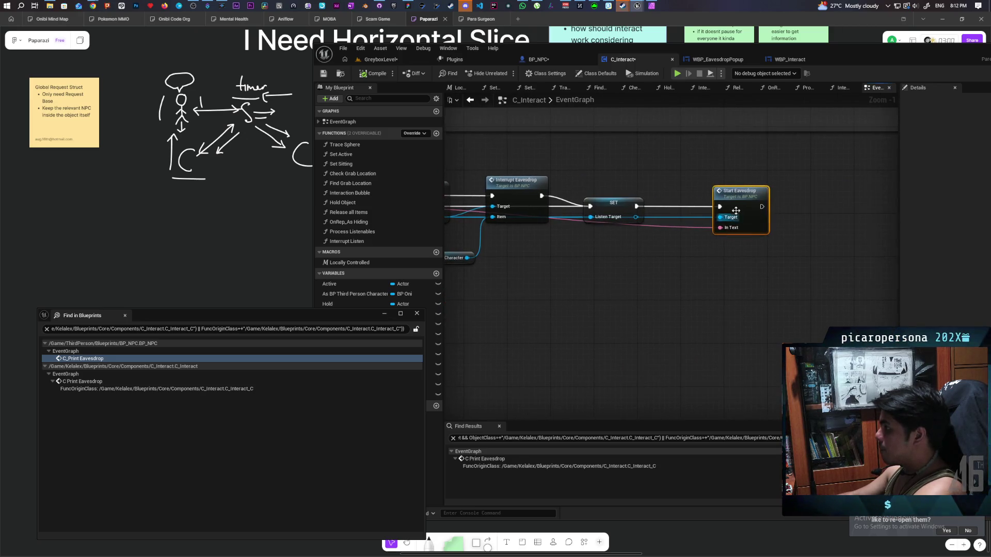
pyautogui.doubleClick(736, 199)
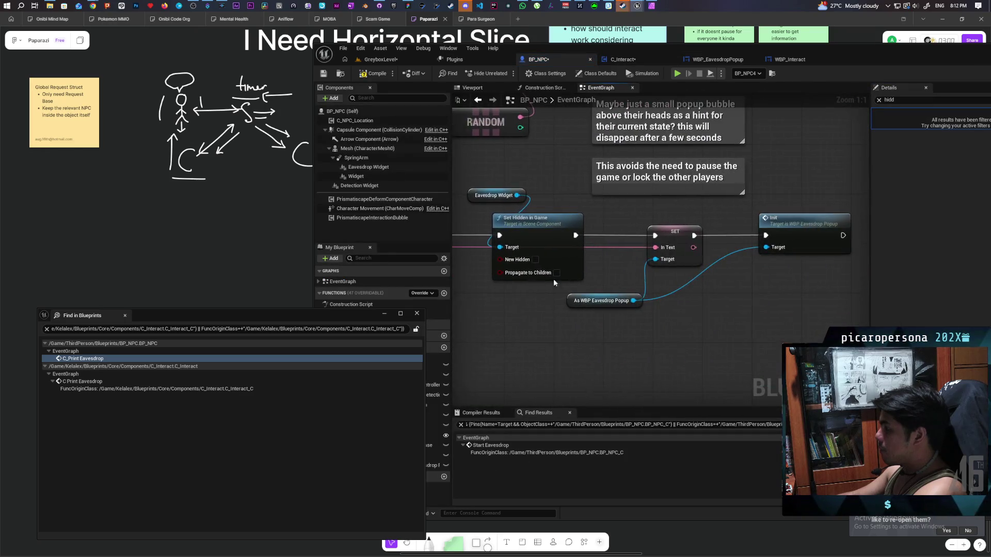
# Open the Init event in WBP_EavesdropPopup and move it left to make room
pyautogui.moveTo(598, 220); pyautogui.dragTo(664, 311)
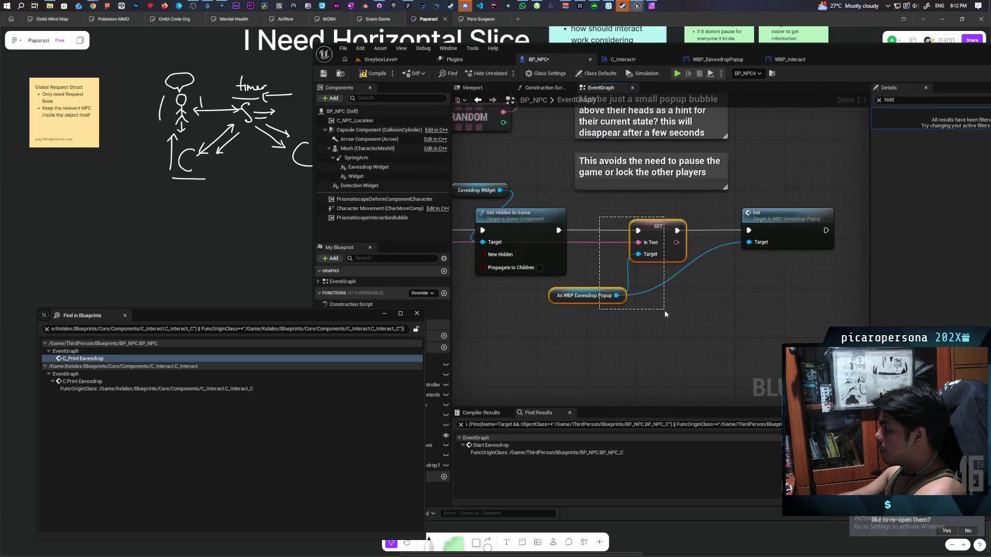
pyautogui.click(815, 233)
pyautogui.doubleClick(815, 233)
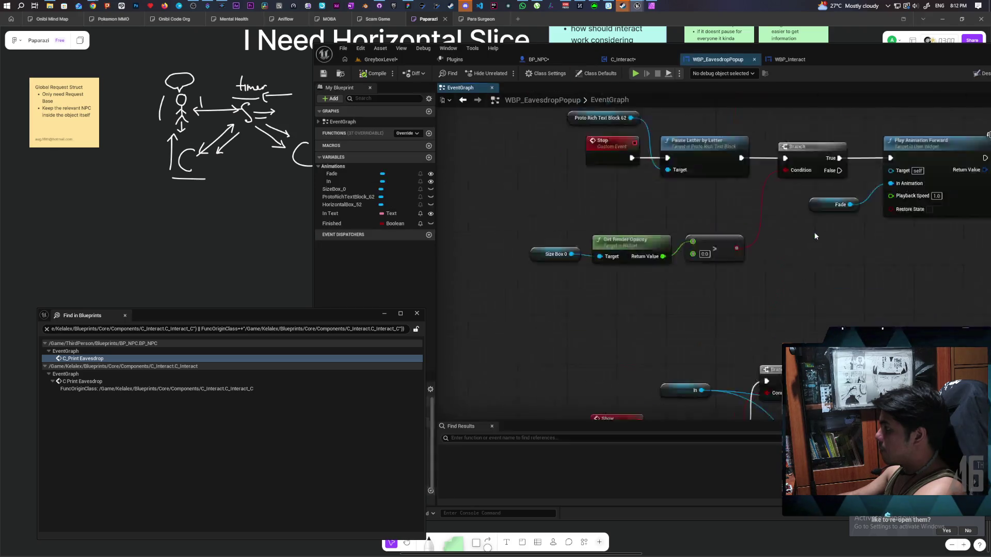
pyautogui.moveTo(563, 225); pyautogui.dragTo(314, 209)
pyautogui.moveTo(401, 213)
pyautogui.mouseDown()
pyautogui.moveTo(779, 199)
pyautogui.moveTo(748, 194)
pyautogui.mouseUp()
pyautogui.moveTo(537, 223); pyautogui.dragTo(447, 224)
# Add an In Text getter and a Print String wired between Init and the Branch
pyautogui.moveTo(337, 217)
pyautogui.mouseDown()
pyautogui.moveTo(507, 266)
pyautogui.moveTo(608, 276)
pyautogui.moveTo(641, 210)
pyautogui.mouseUp()
pyautogui.click(521, 277)
pyautogui.hotkey('ctrl', 'v')
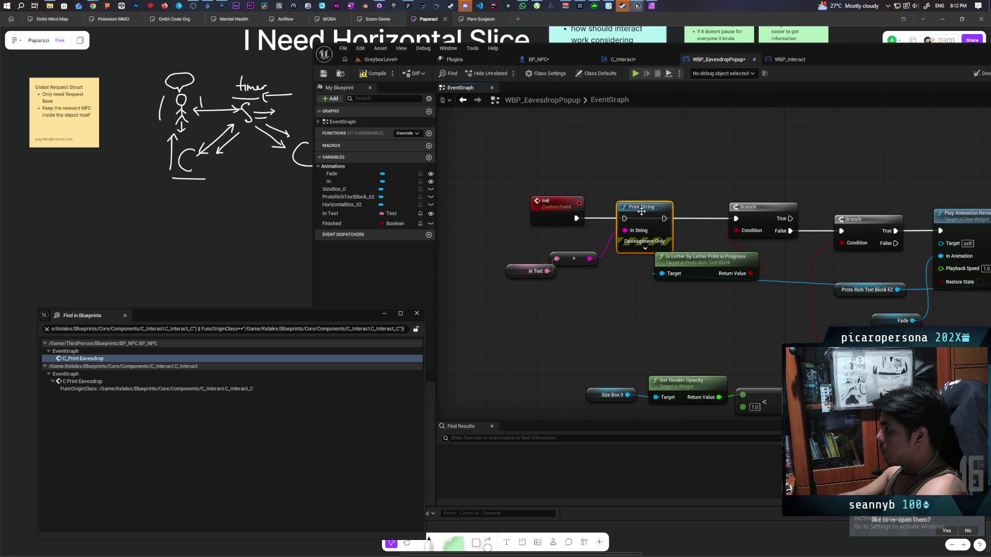
pyautogui.moveTo(577, 219); pyautogui.dragTo(737, 218)
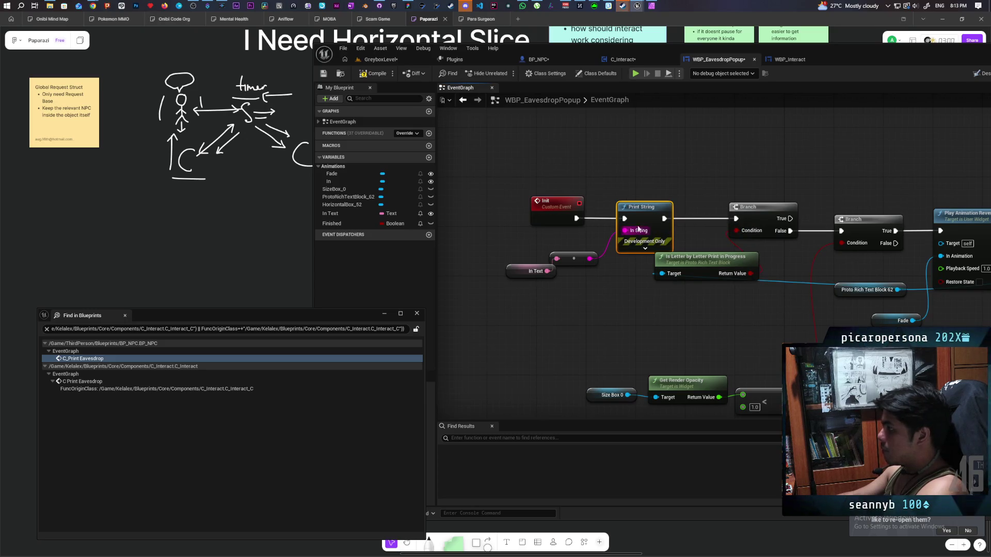
pyautogui.click(644, 248)
pyautogui.moveTo(648, 251); pyautogui.dragTo(649, 185)
# Make the Print String yellow with a 10-second duration, Save All, and start a play test
pyautogui.click(657, 201)
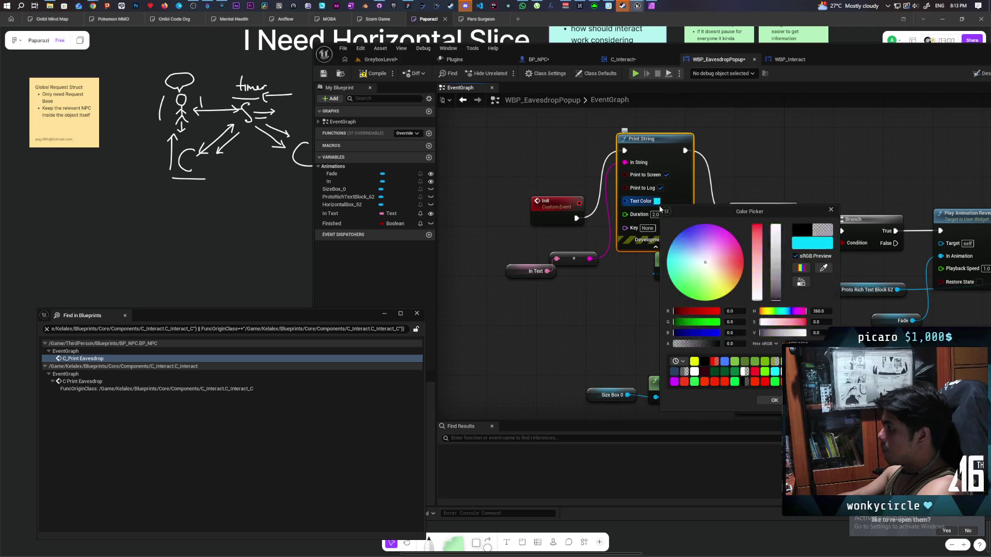
pyautogui.moveTo(696, 261); pyautogui.dragTo(721, 298)
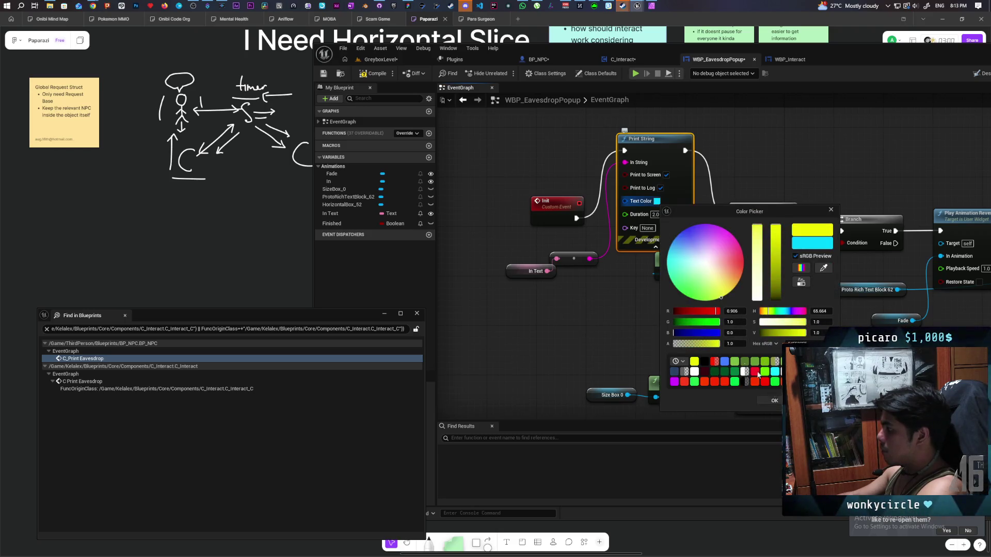
pyautogui.click(774, 401)
pyautogui.write('10')
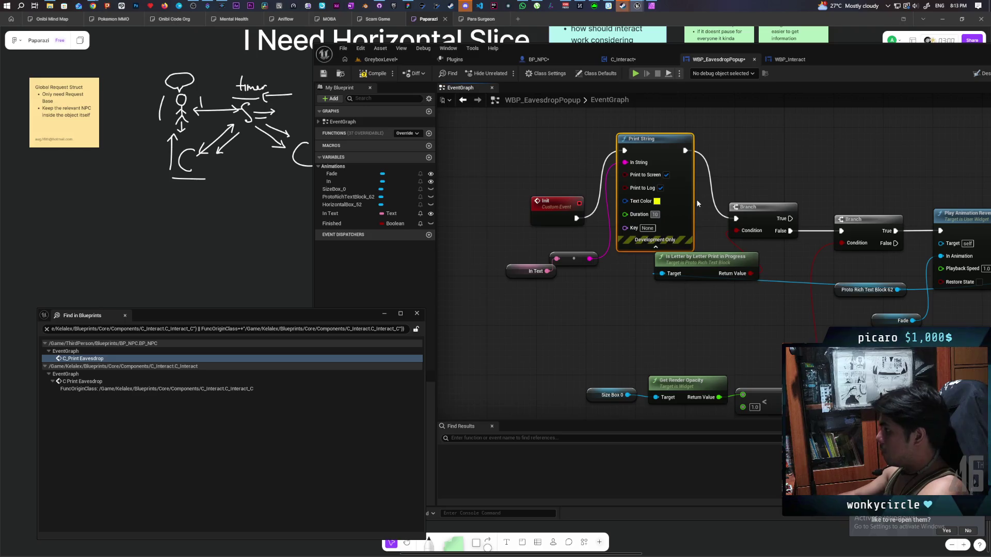
pyautogui.click(769, 146)
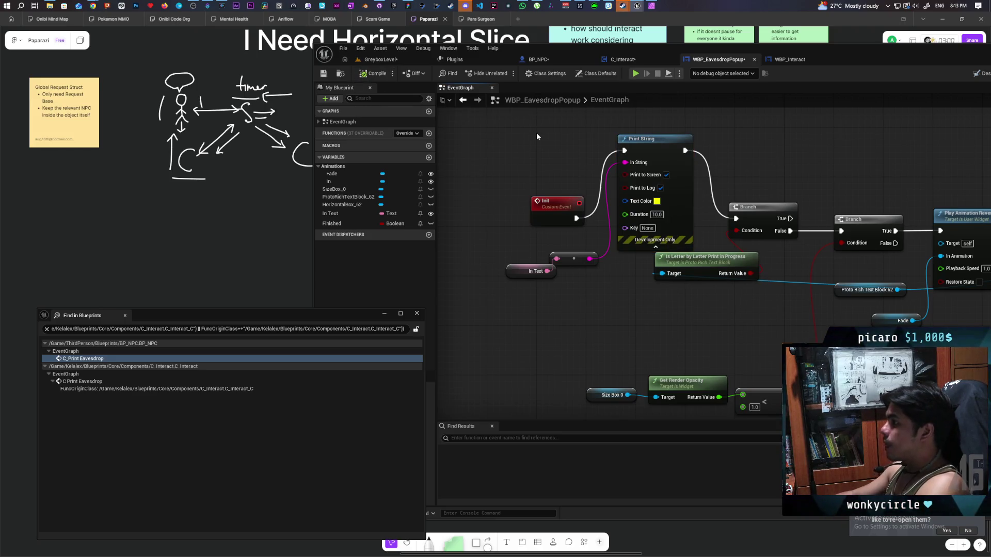
pyautogui.hotkey('ctrl', 'shift', 's')
pyautogui.click(391, 57)
pyautogui.click(505, 74)
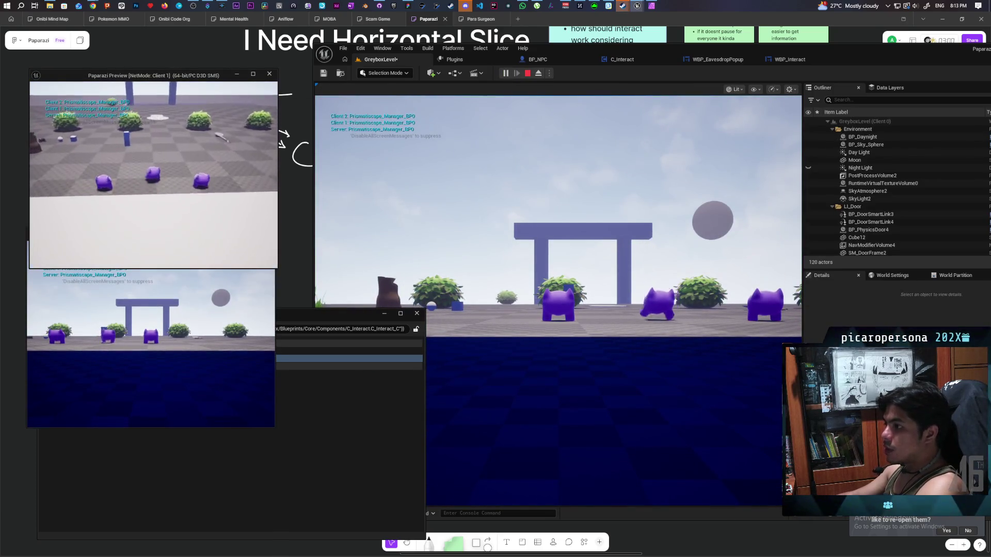
# Walk Client 1 up to the wall, interact with E to eavesdrop, then end the play test
pyautogui.press('w')
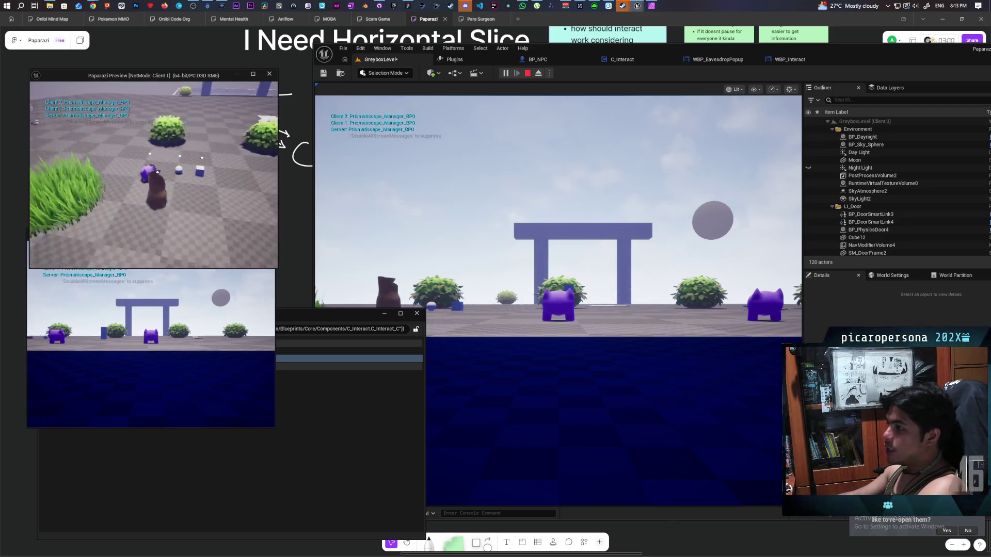
pyautogui.press('w')
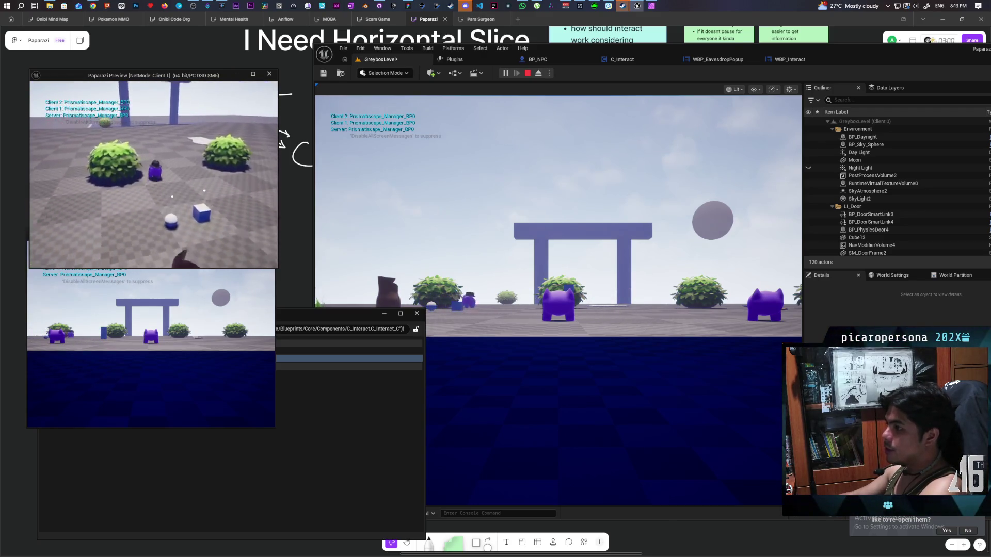
pyautogui.press('w')
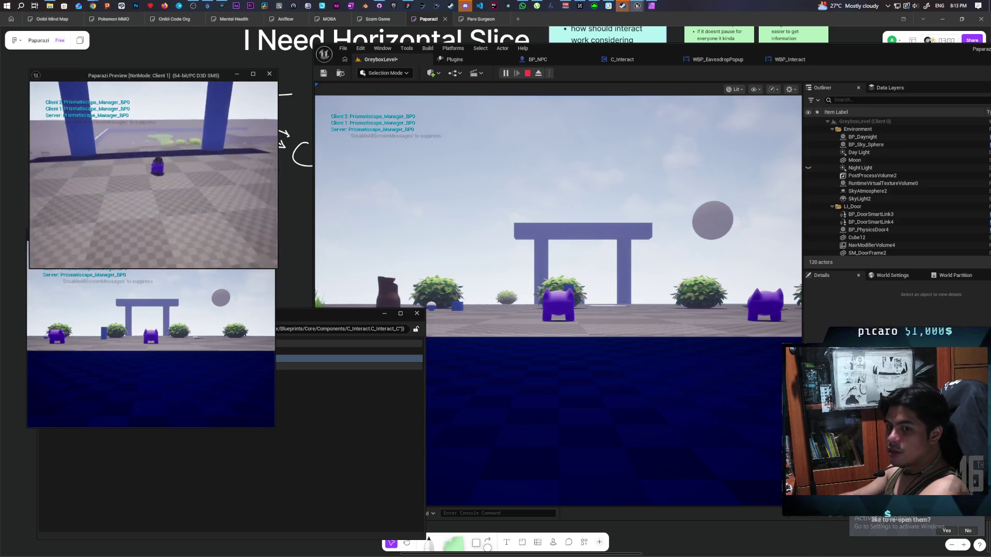
pyautogui.press('space')
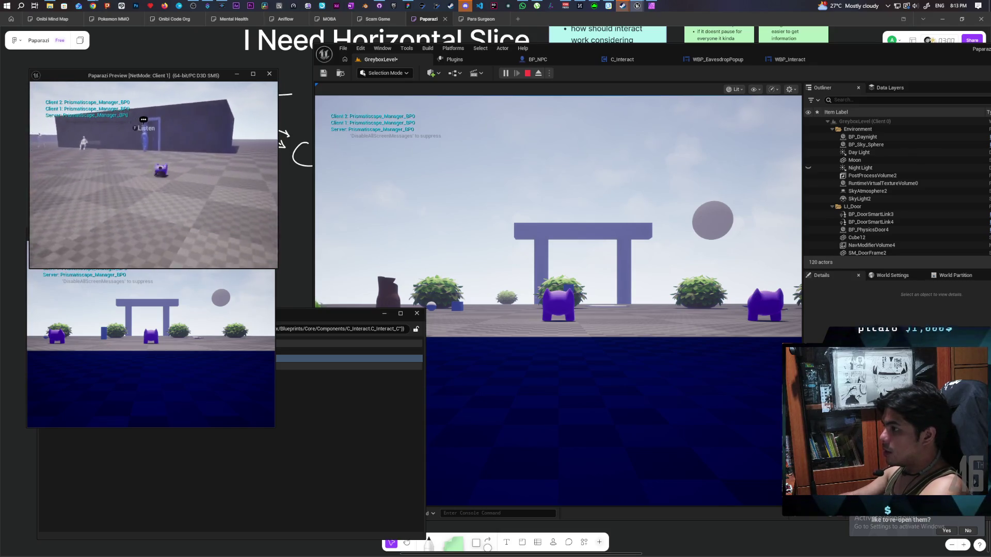
pyautogui.press('e')
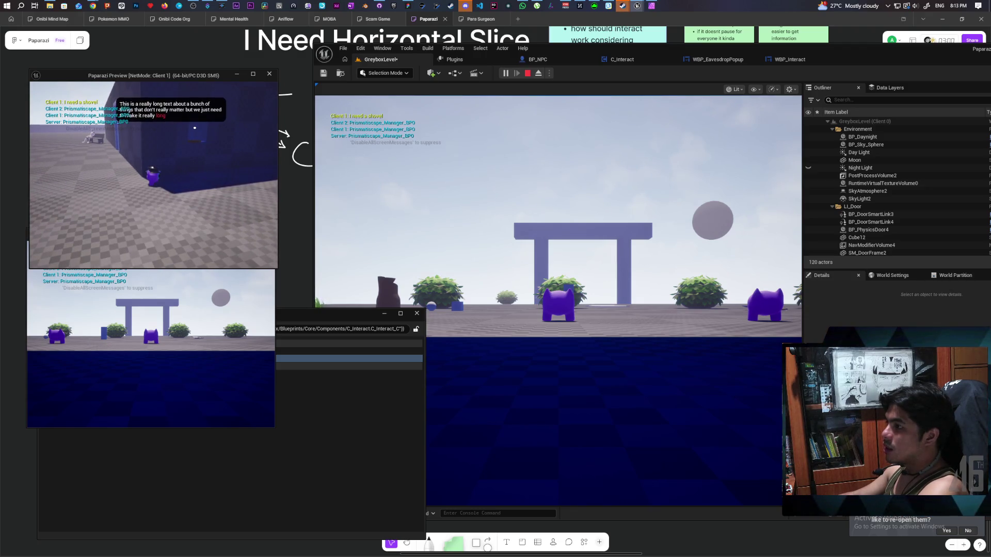
pyautogui.press('Escape')
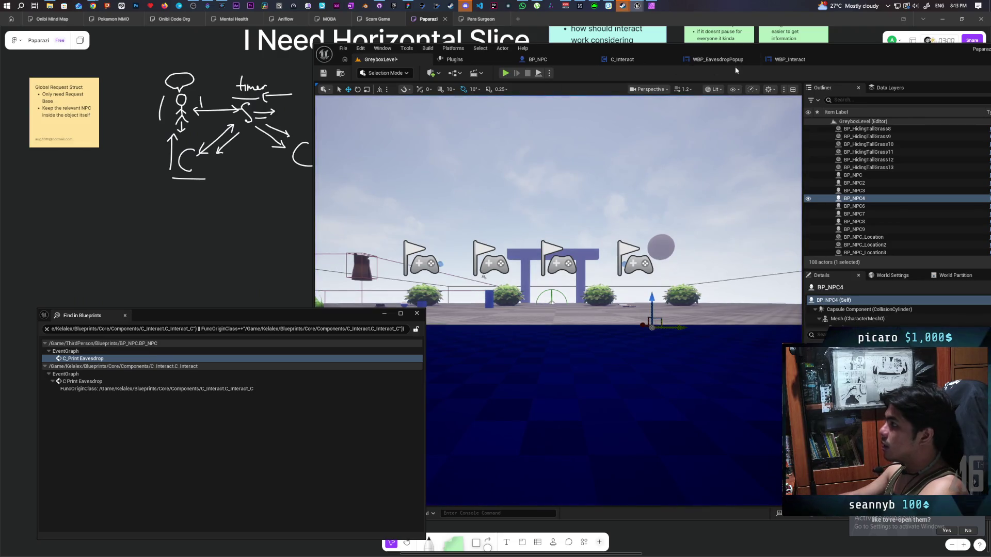
# Move through WBP_Interact and C_Interact to the WBP_EavesdropPopup EventGraph
pyautogui.click(794, 60)
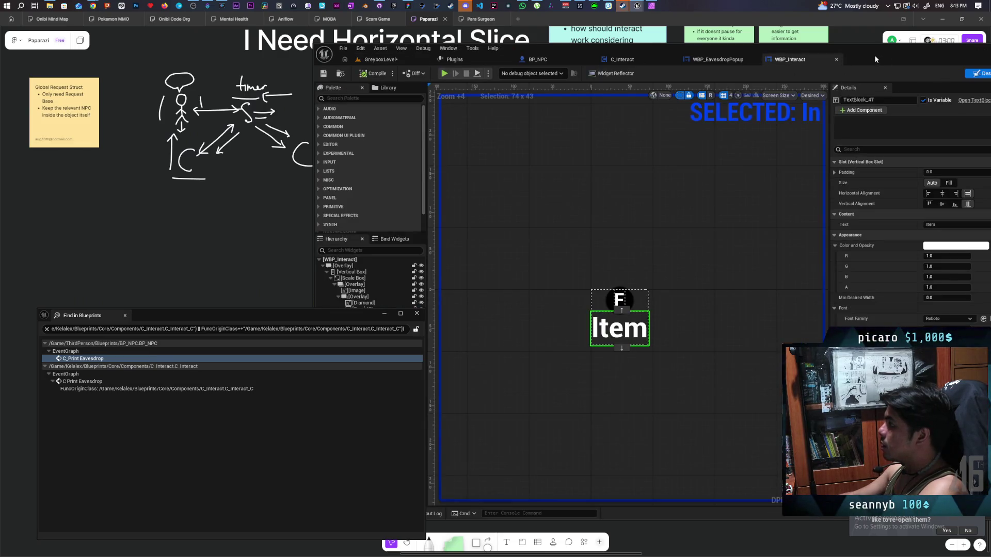
pyautogui.moveTo(879, 51)
pyautogui.mouseDown()
pyautogui.moveTo(798, 51)
pyautogui.moveTo(806, 52)
pyautogui.mouseUp()
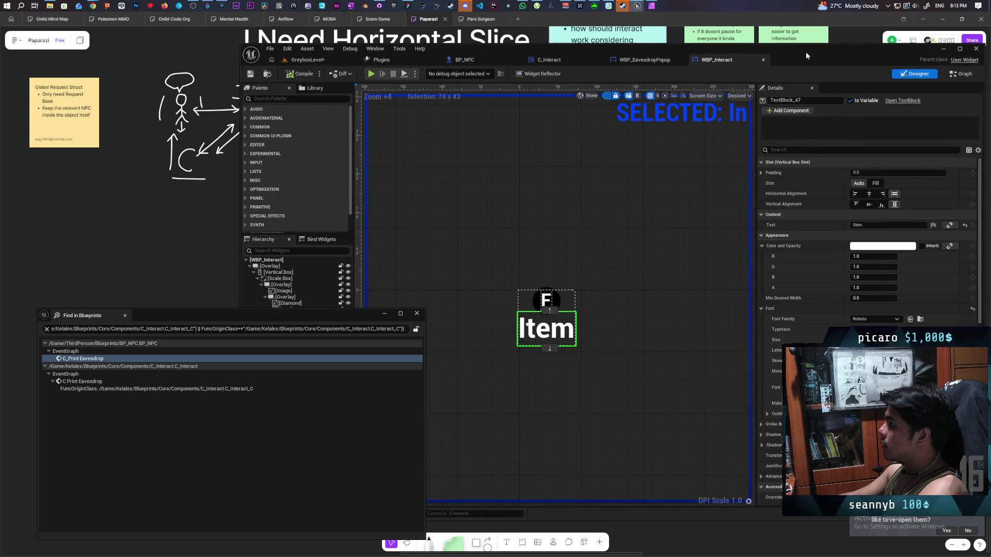
pyautogui.click(961, 74)
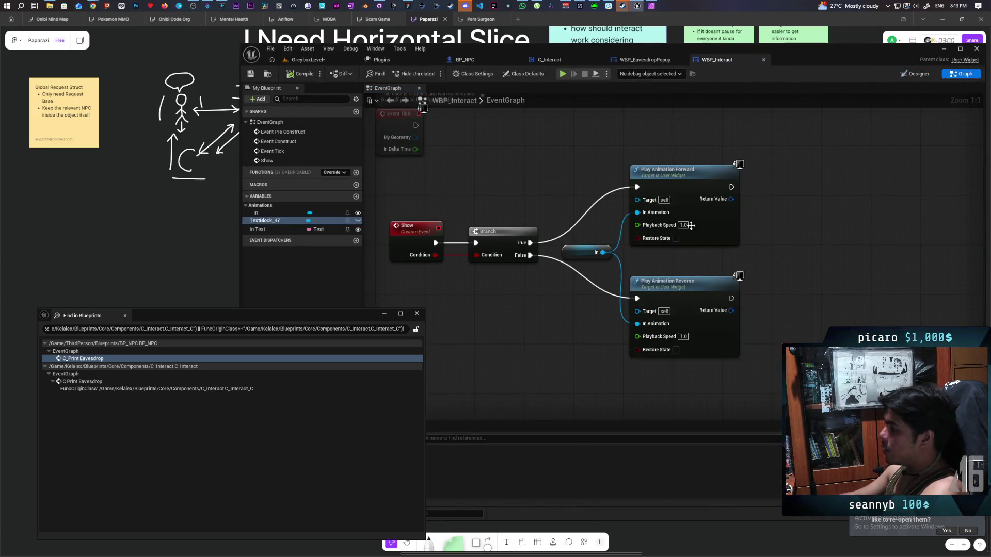
pyautogui.click(557, 58)
pyautogui.click(660, 62)
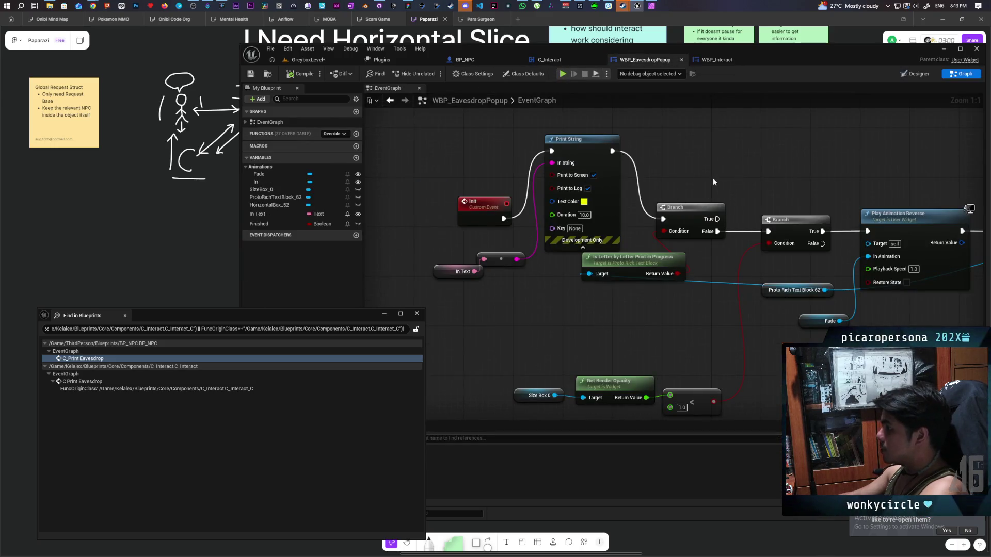
pyautogui.scroll(-2, 713, 177)
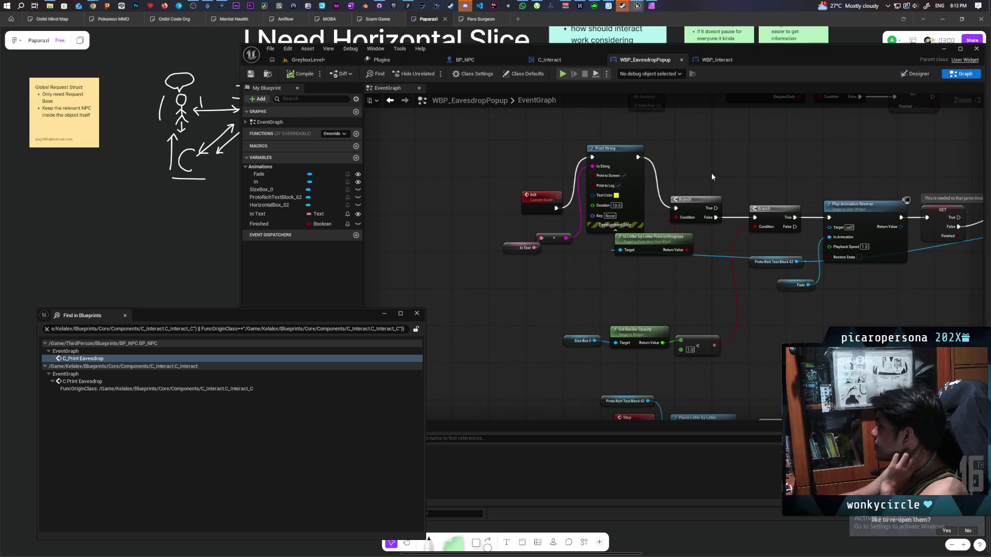
pyautogui.moveTo(755, 173)
pyautogui.mouseDown()
pyautogui.moveTo(568, 173)
pyautogui.moveTo(623, 158)
pyautogui.moveTo(627, 209)
pyautogui.mouseUp()
# Reconnect Init directly to the first Branch and delete the debug Print String nodes
pyautogui.moveTo(538, 221)
pyautogui.mouseDown()
pyautogui.moveTo(671, 274)
pyautogui.moveTo(804, 270)
pyautogui.mouseUp()
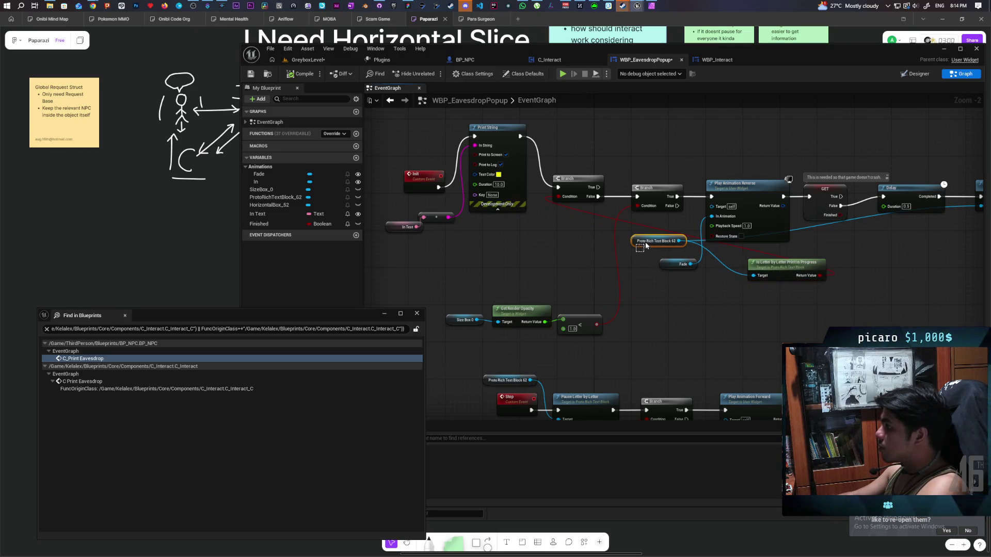
pyautogui.moveTo(621, 237); pyautogui.dragTo(717, 232)
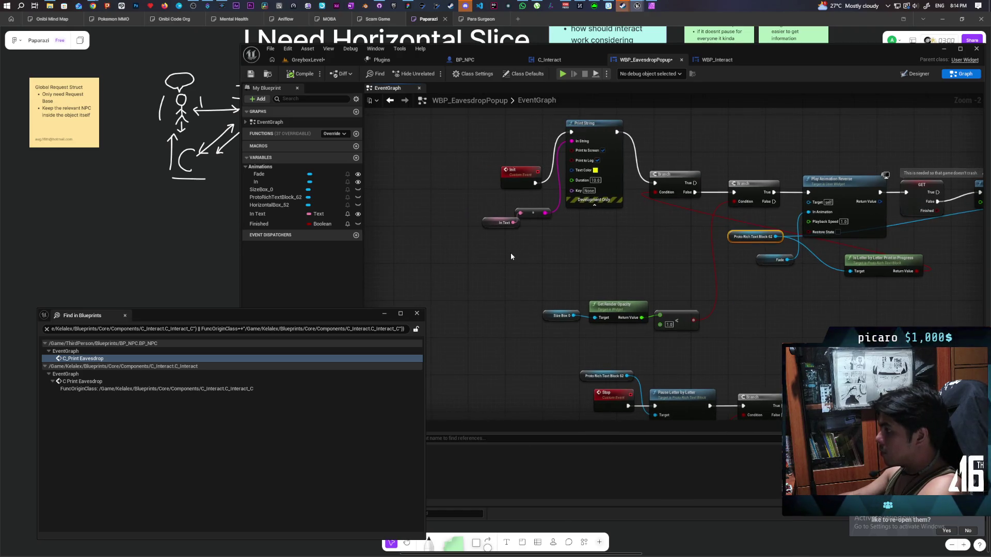
pyautogui.moveTo(536, 186)
pyautogui.mouseDown()
pyautogui.moveTo(737, 193)
pyautogui.moveTo(654, 182)
pyautogui.mouseUp()
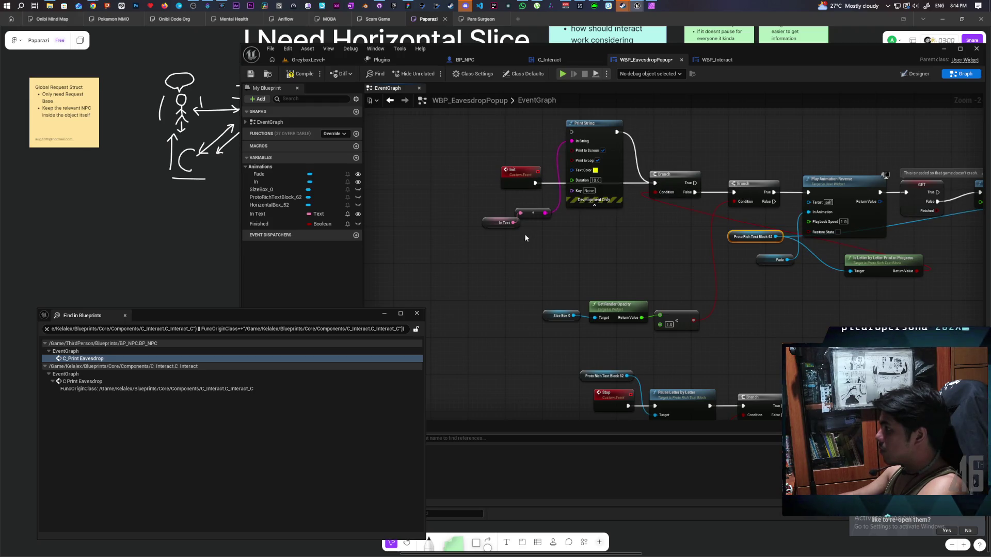
pyautogui.moveTo(526, 234); pyautogui.dragTo(627, 116)
pyautogui.press('Delete')
# Select the Init, Branch and opacity nodes and shift the whole chain further left
pyautogui.moveTo(663, 234); pyautogui.dragTo(560, 205)
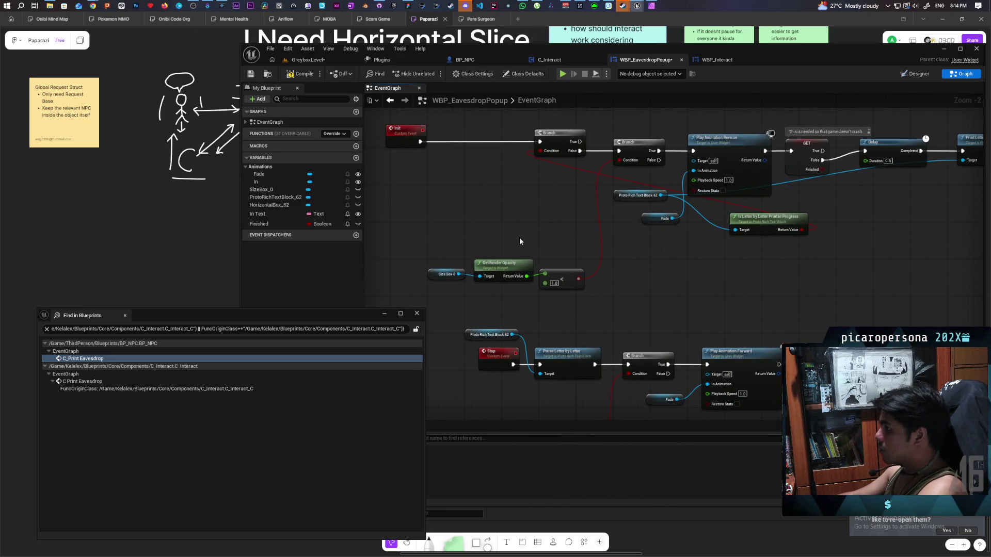
pyautogui.moveTo(452, 251); pyautogui.dragTo(577, 292)
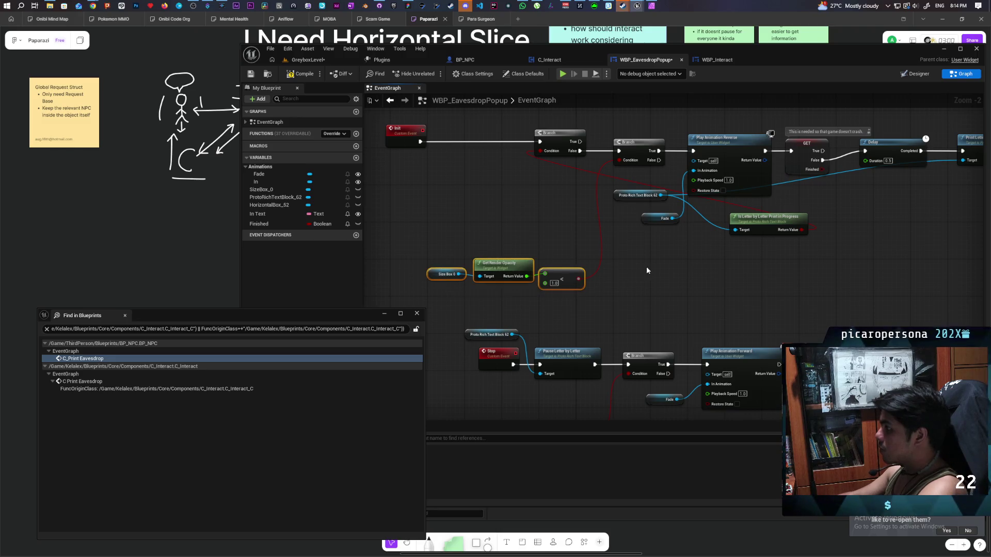
pyautogui.moveTo(646, 266); pyautogui.dragTo(578, 297)
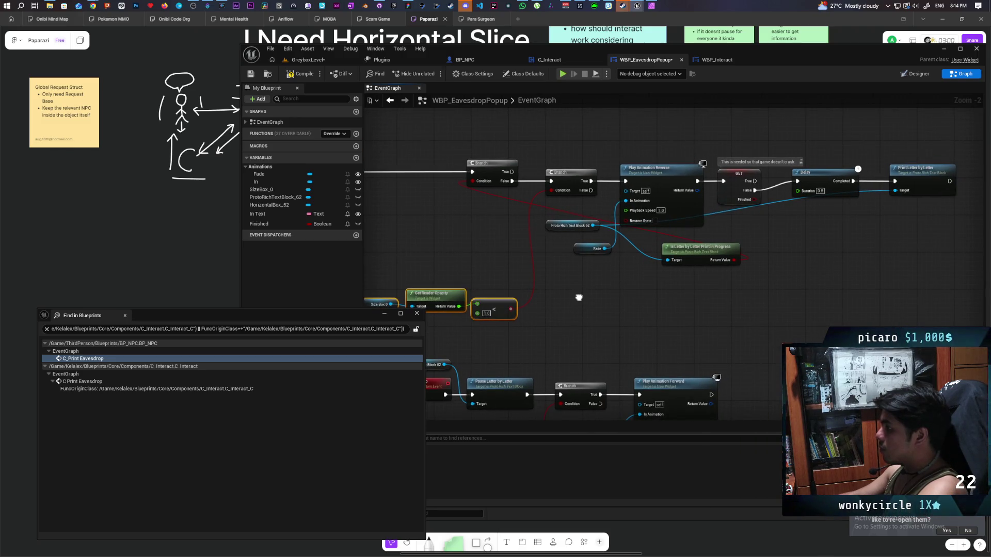
pyautogui.moveTo(578, 297); pyautogui.dragTo(651, 293)
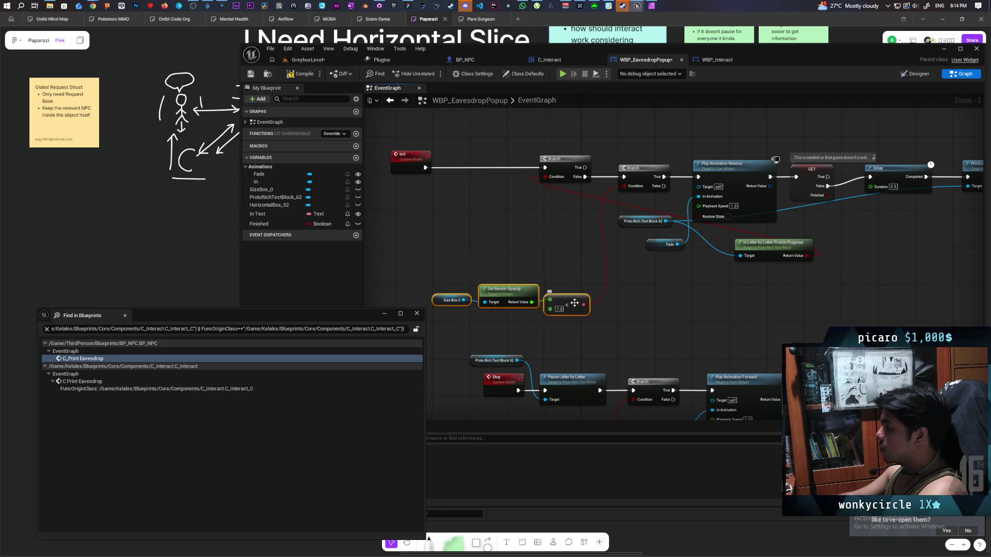
pyautogui.moveTo(744, 293); pyautogui.dragTo(700, 287)
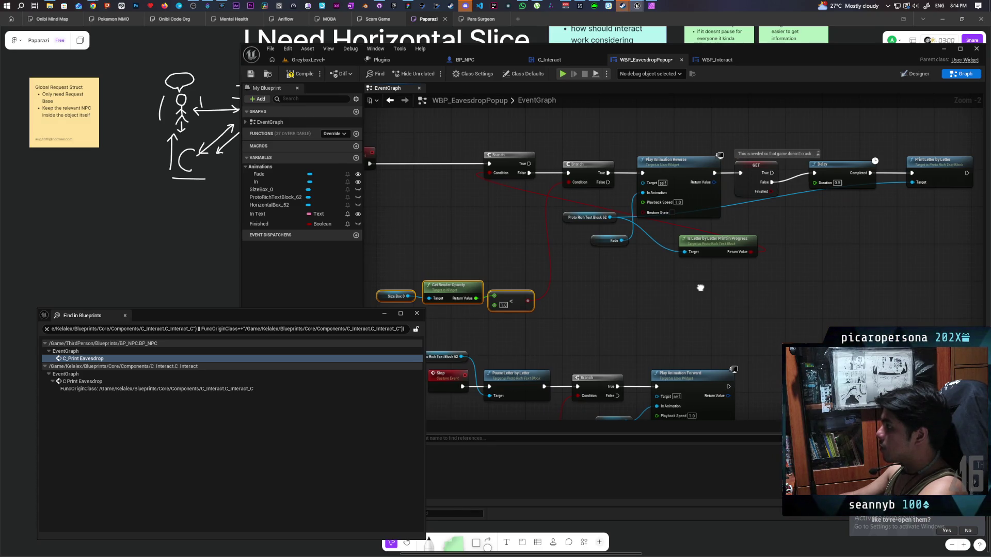
pyautogui.moveTo(700, 288); pyautogui.dragTo(769, 286)
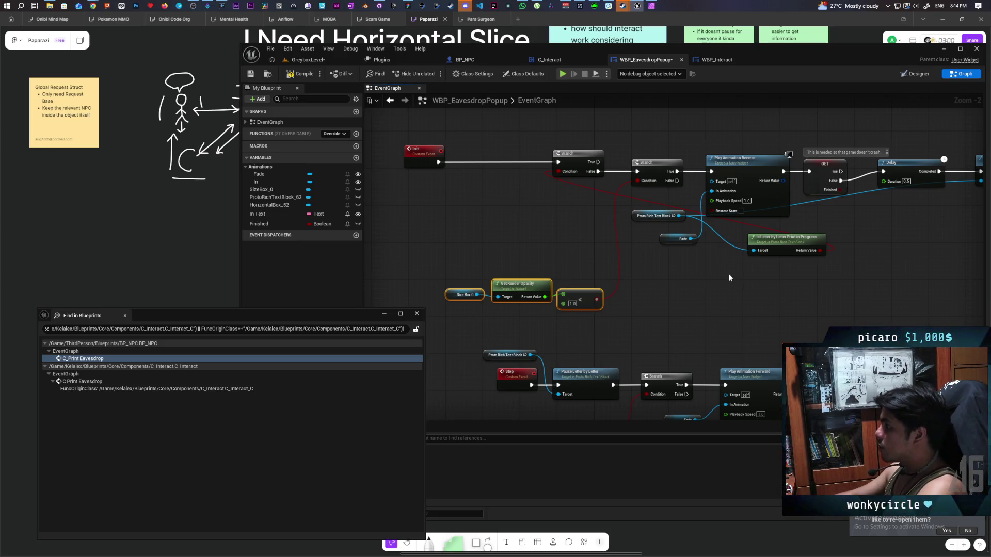
pyautogui.moveTo(732, 280); pyautogui.dragTo(715, 254)
pyautogui.moveTo(437, 130); pyautogui.dragTo(698, 323)
pyautogui.keyDown('ctrl'); pyautogui.click(725, 167); pyautogui.keyUp('ctrl')
pyautogui.moveTo(724, 167); pyautogui.dragTo(622, 167)
# Place an In Text getter node below the Init chain
pyautogui.click(667, 153)
pyautogui.moveTo(258, 214); pyautogui.dragTo(544, 228)
pyautogui.click(545, 237)
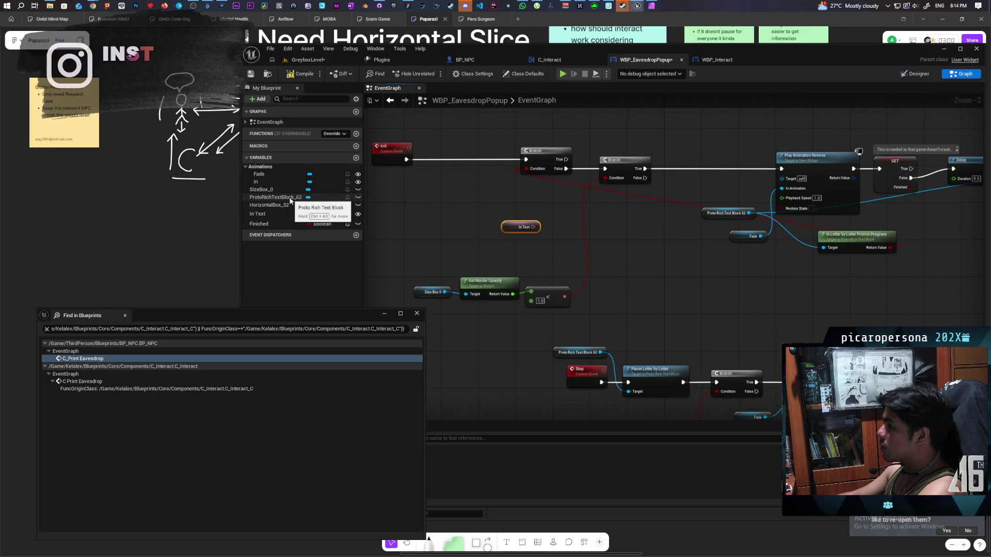
pyautogui.moveTo(747, 213); pyautogui.dragTo(719, 192)
# Add Set Text for Proto Rich Text Block 62 before Play Animation Reverse, fed In Text, and save
pyautogui.write('set')
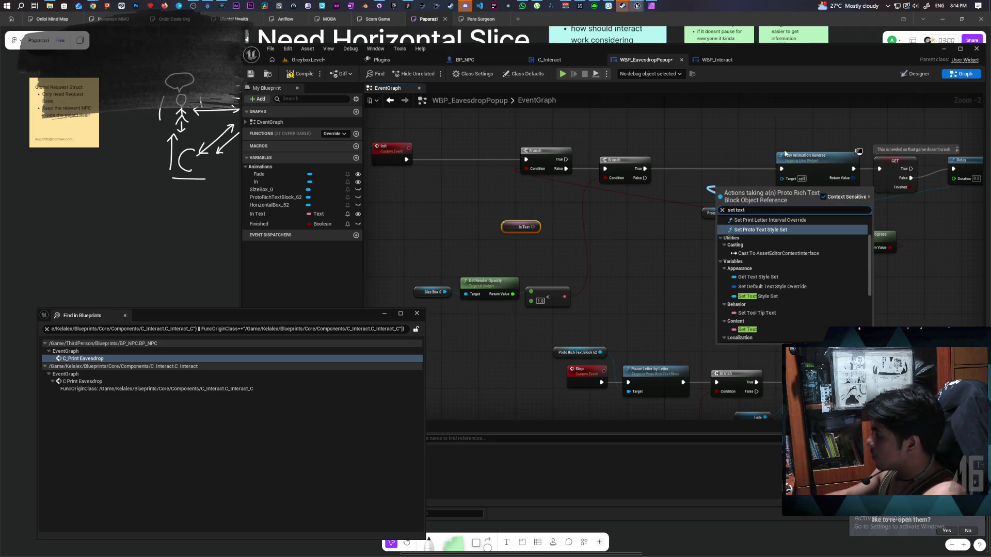
pyautogui.write(' text')
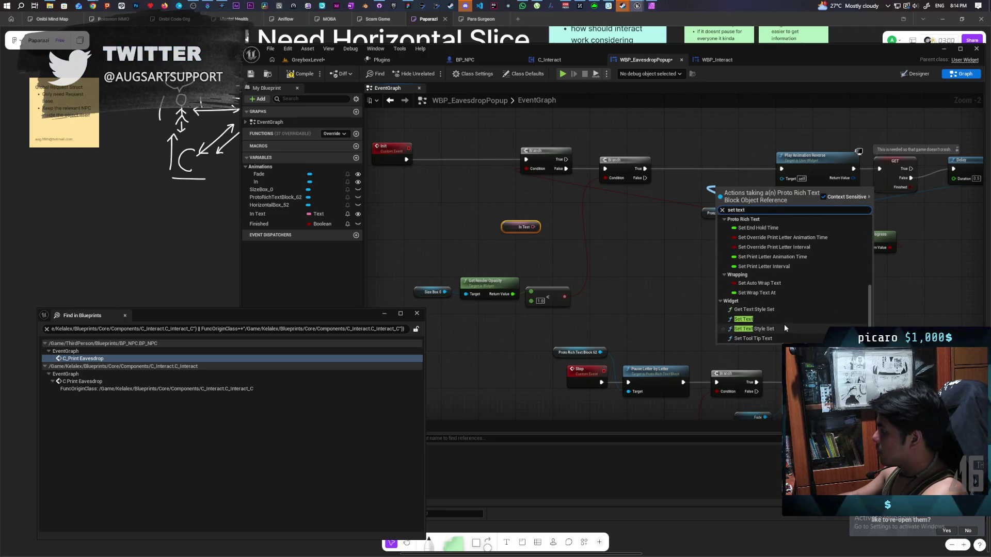
pyautogui.press('Return')
pyautogui.moveTo(740, 197); pyautogui.dragTo(721, 168)
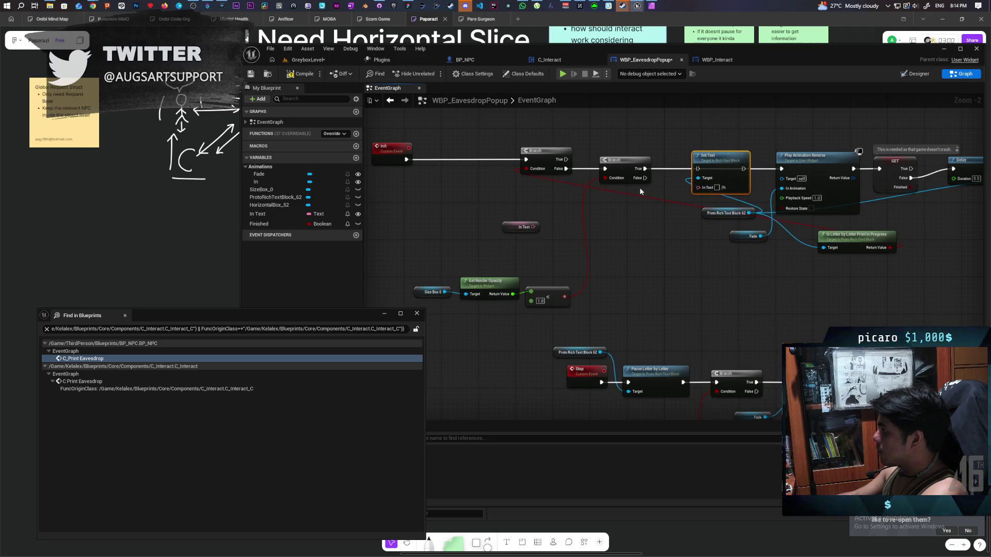
pyautogui.moveTo(533, 227); pyautogui.dragTo(698, 187)
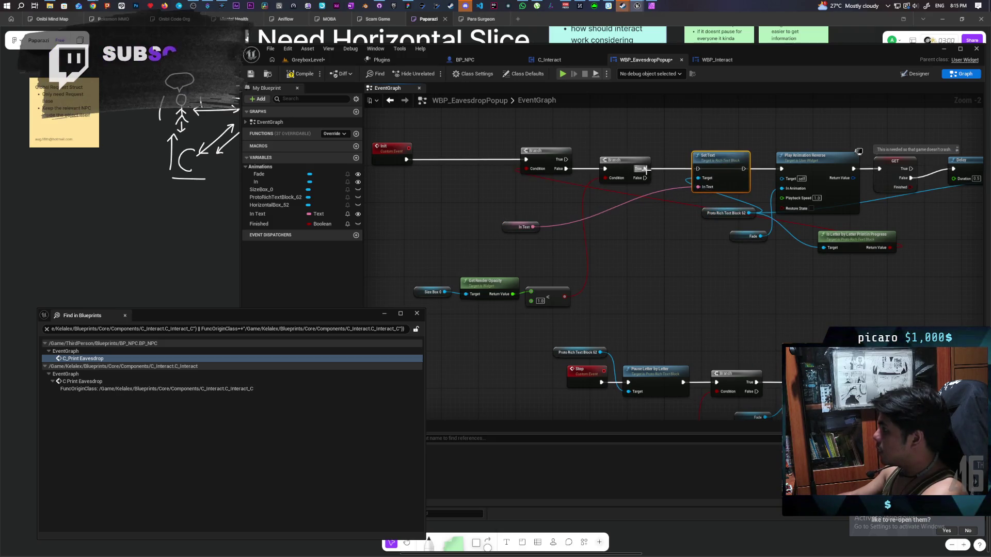
pyautogui.click(519, 247)
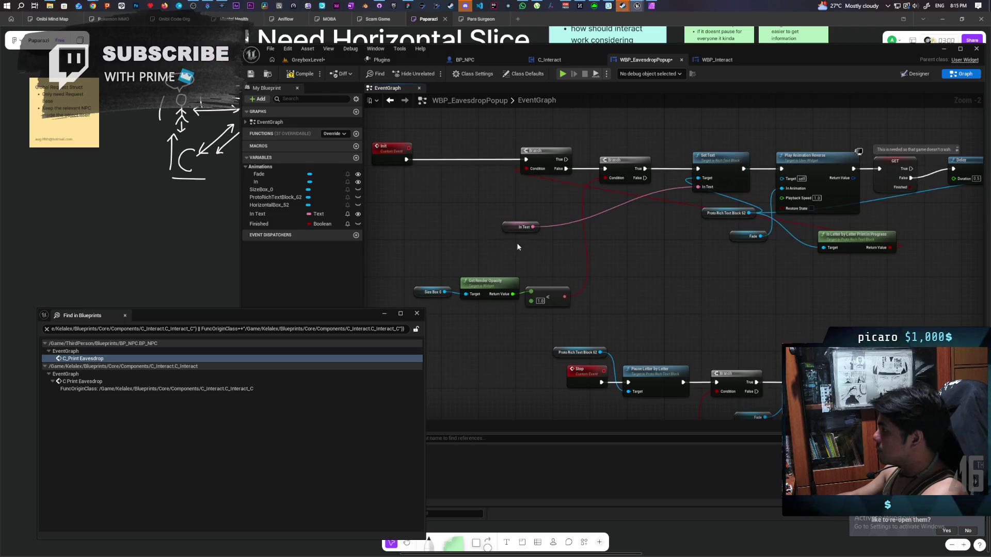
pyautogui.moveTo(524, 228); pyautogui.dragTo(653, 213)
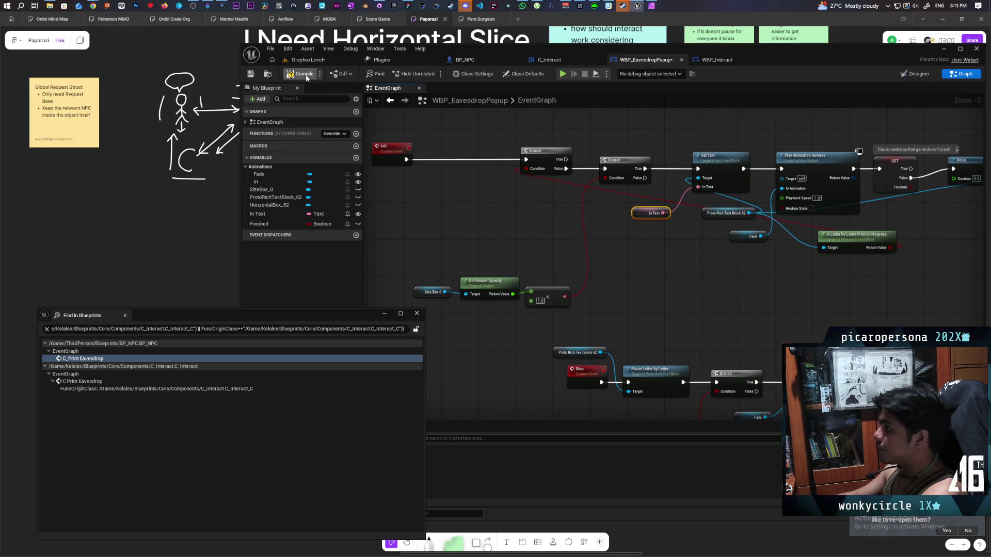
pyautogui.hotkey('ctrl', 's')
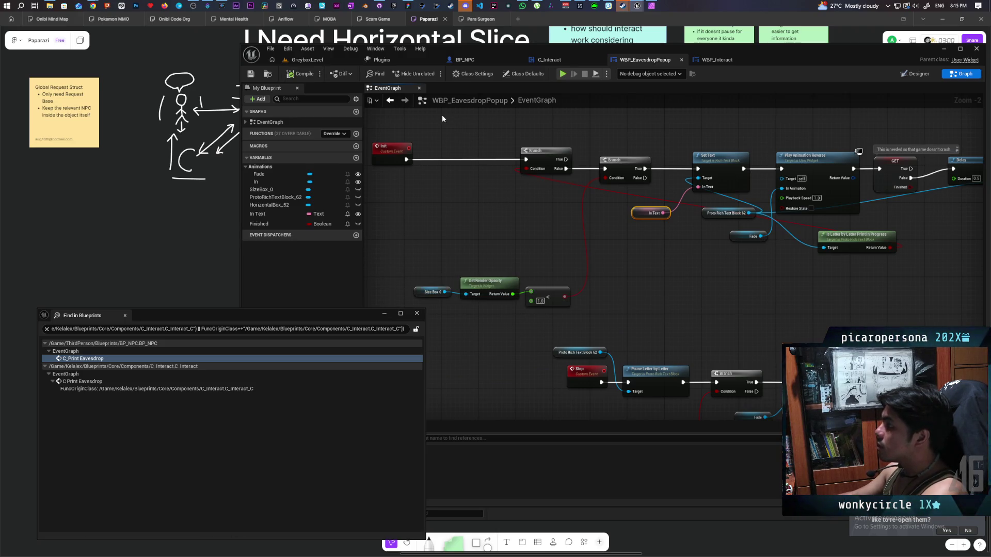
pyautogui.click(317, 60)
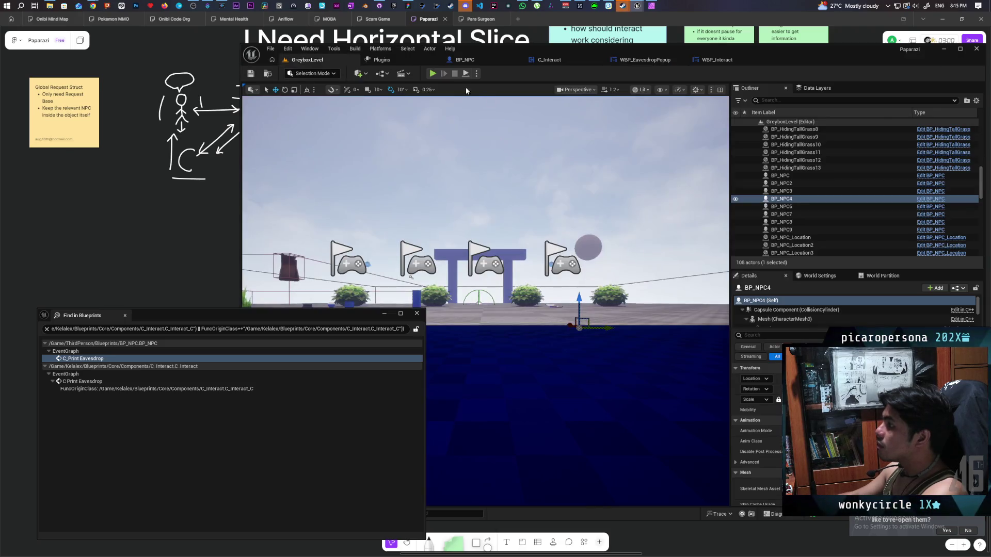
# Start a play-in-editor test, walk to the NPCs and listen in twice with F
pyautogui.hotkey('alt', 'p')
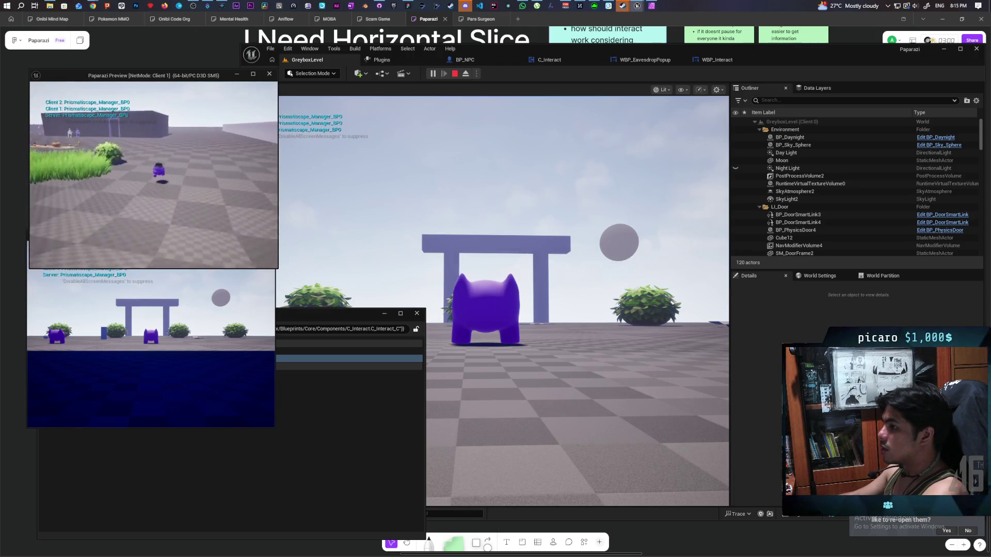
pyautogui.press('w')
pyautogui.press('f')
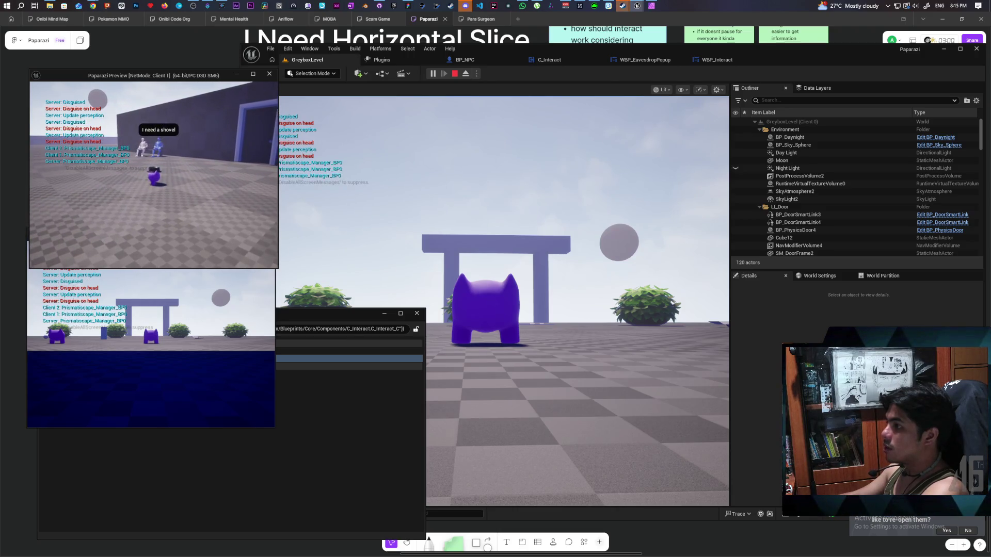
pyautogui.press('f')
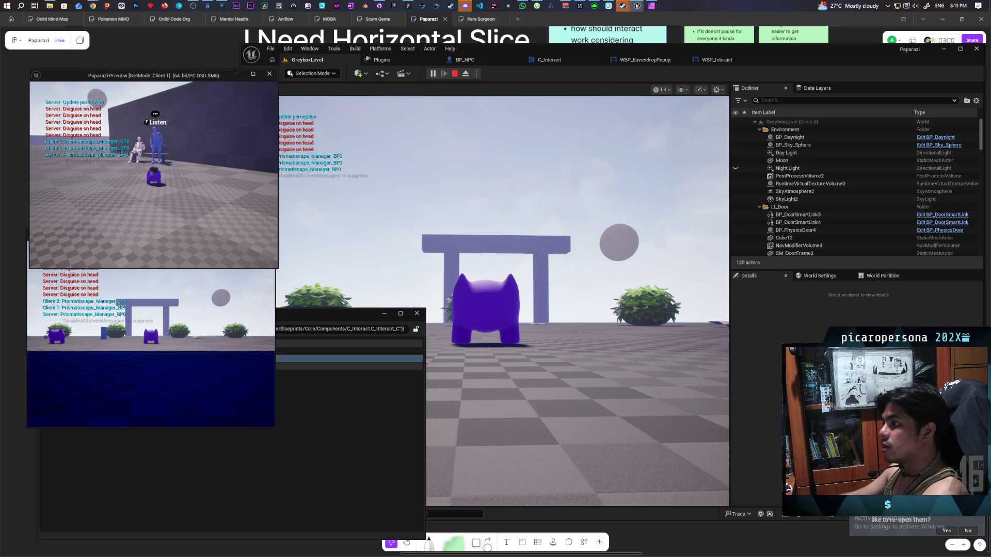
# Walk the character around the garden and pillars and back to the door near the NPCs
pyautogui.press('s')
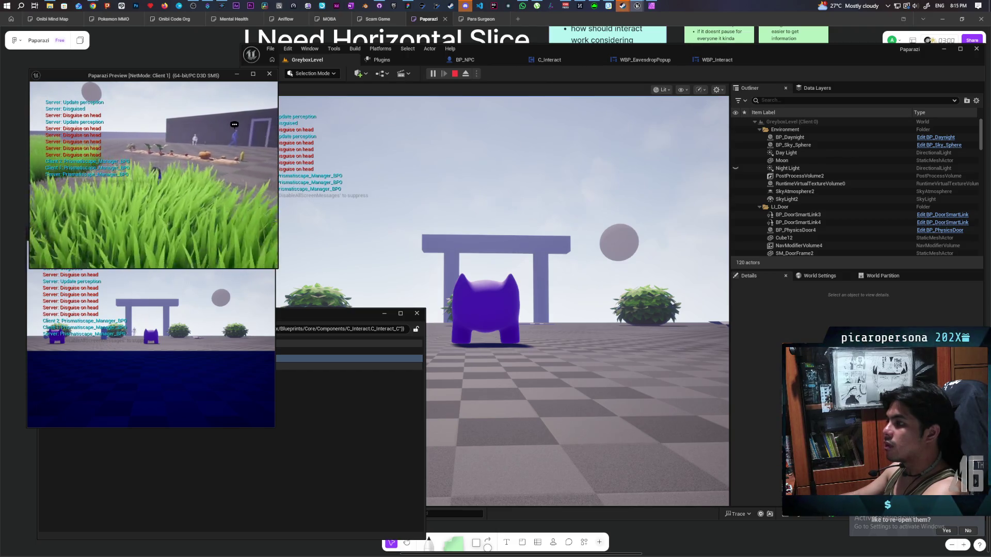
pyautogui.press('w')
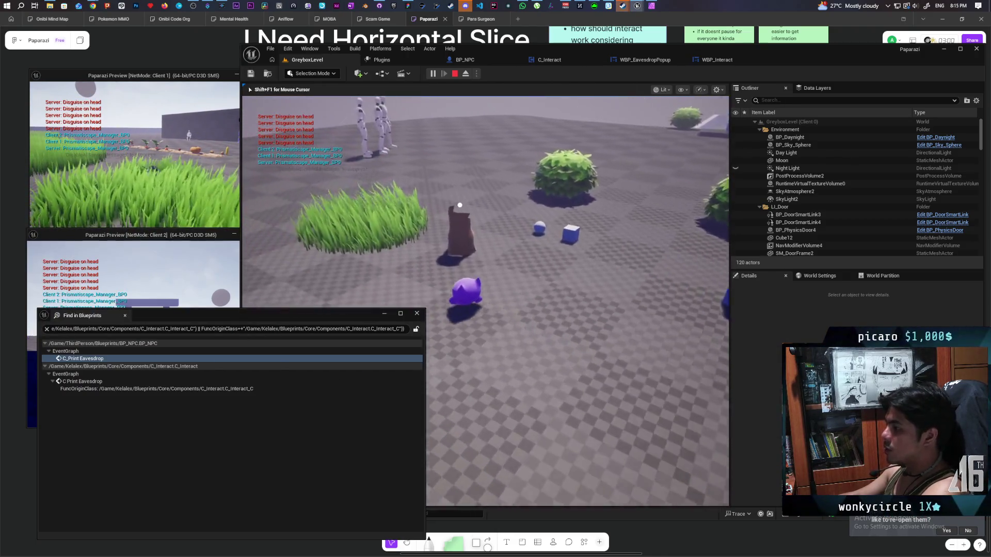
pyautogui.press('w')
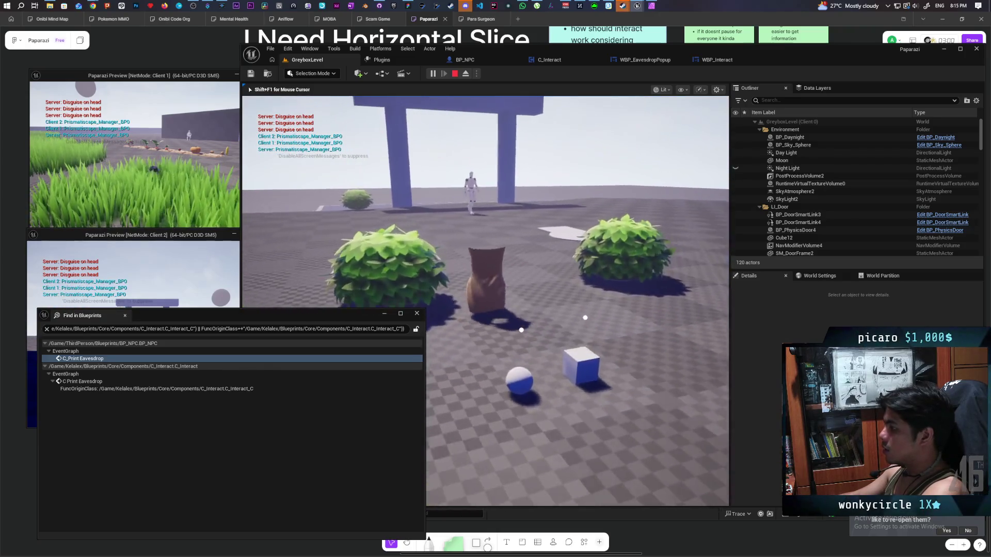
pyautogui.press('w')
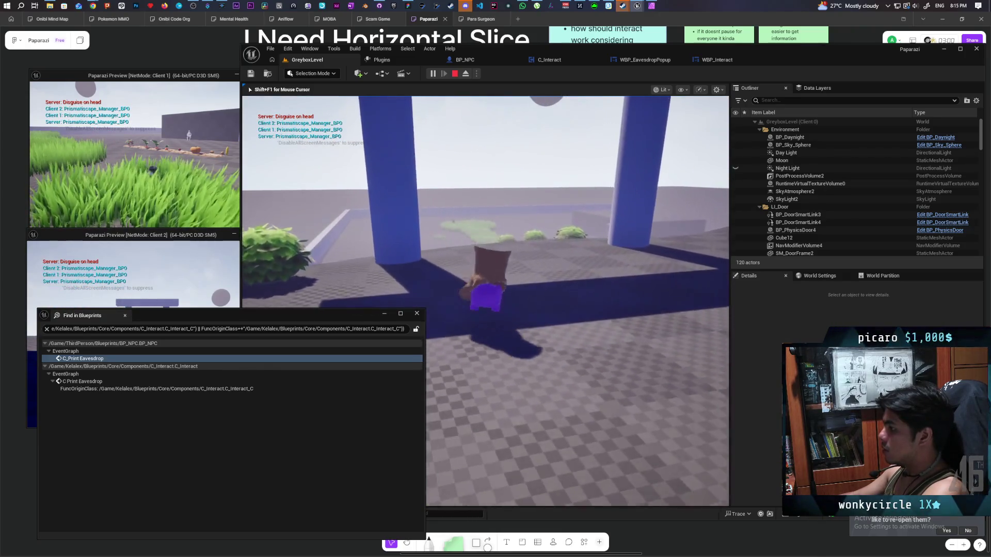
pyautogui.press('s')
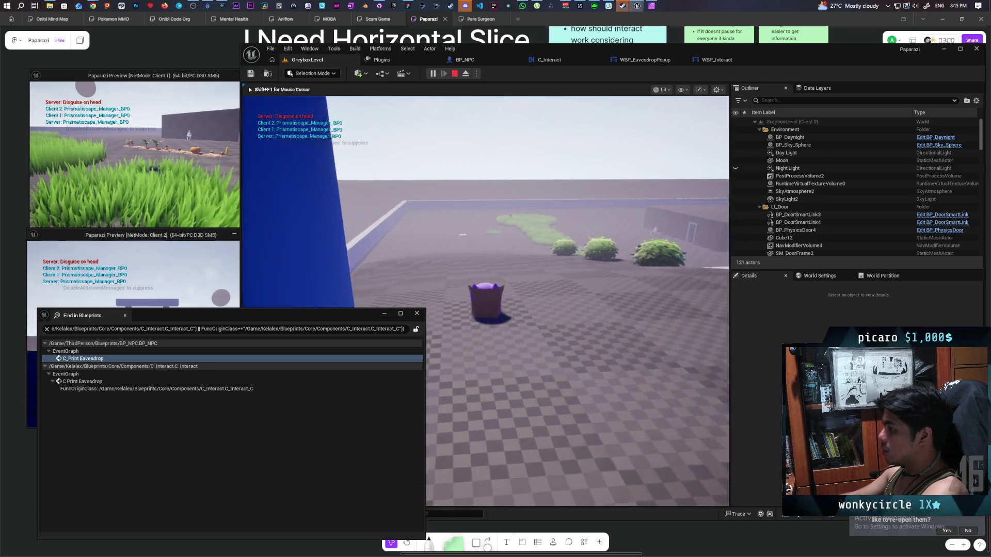
pyautogui.press('w')
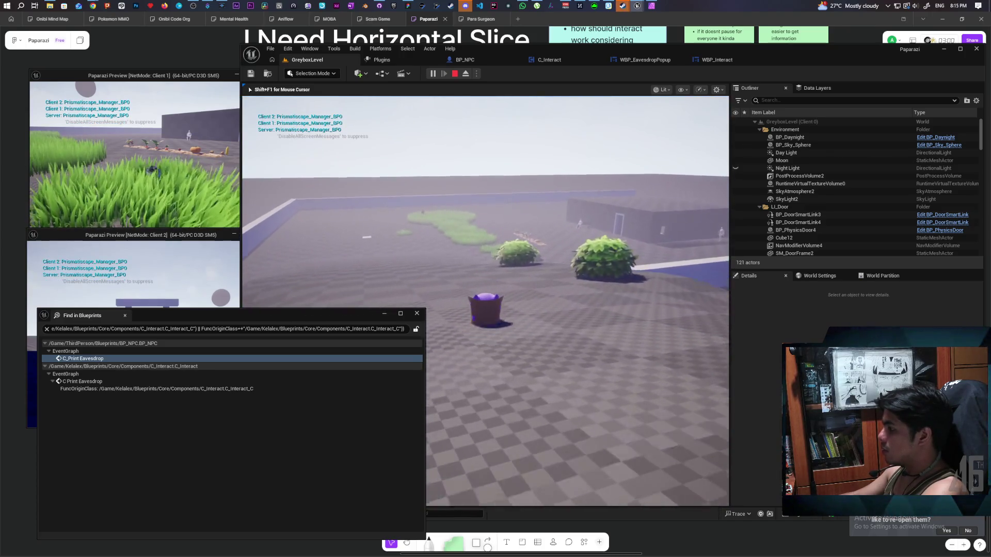
pyautogui.press('w')
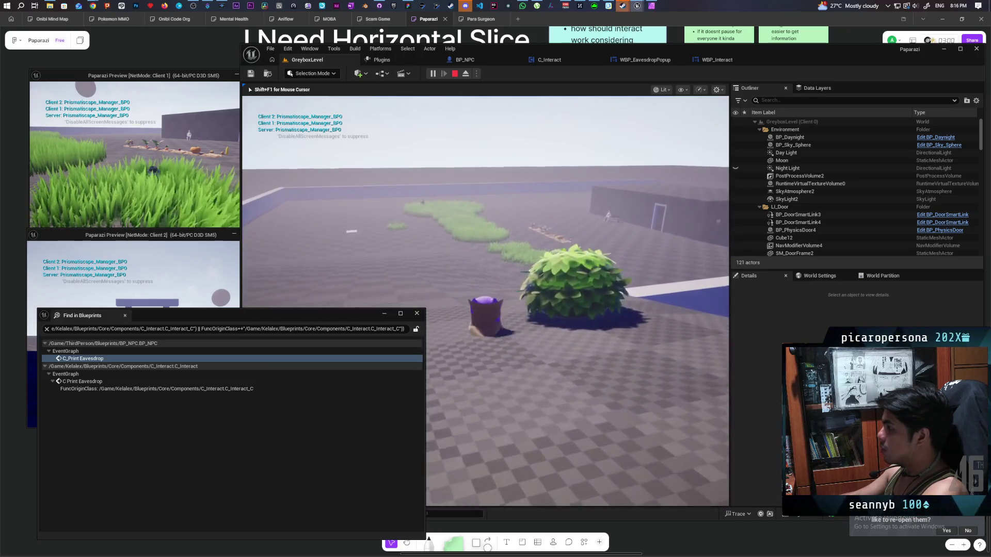
pyautogui.press('w')
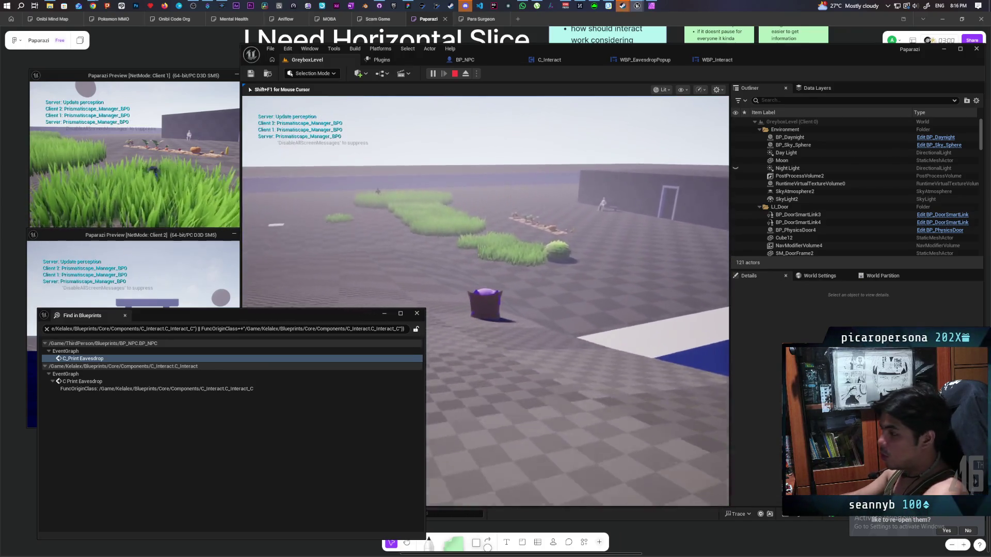
pyautogui.press('w')
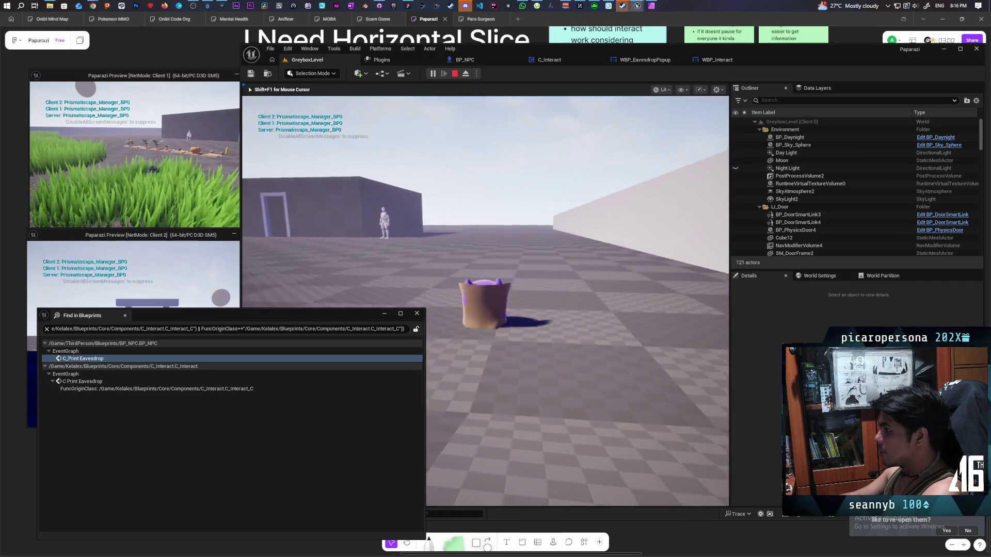
pyautogui.press('w')
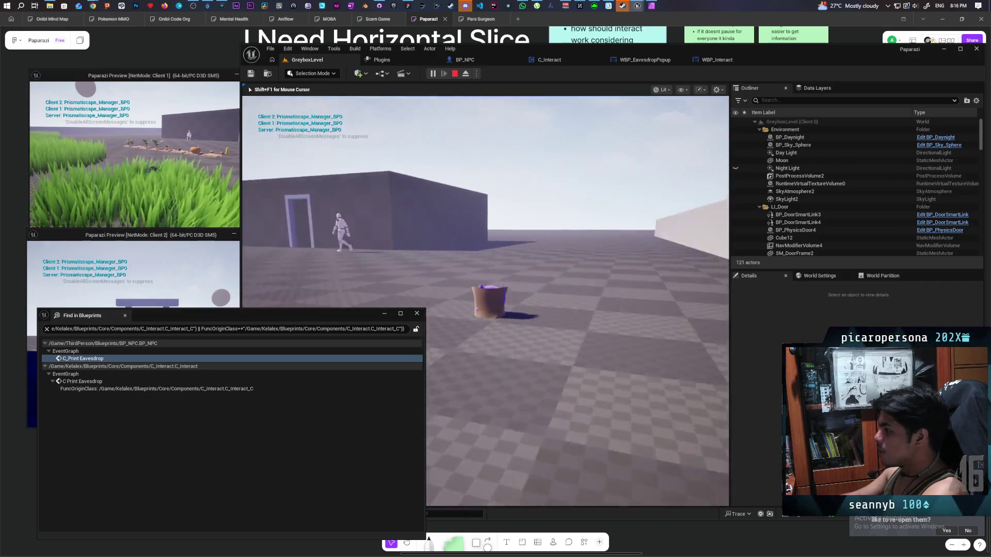
pyautogui.press('w')
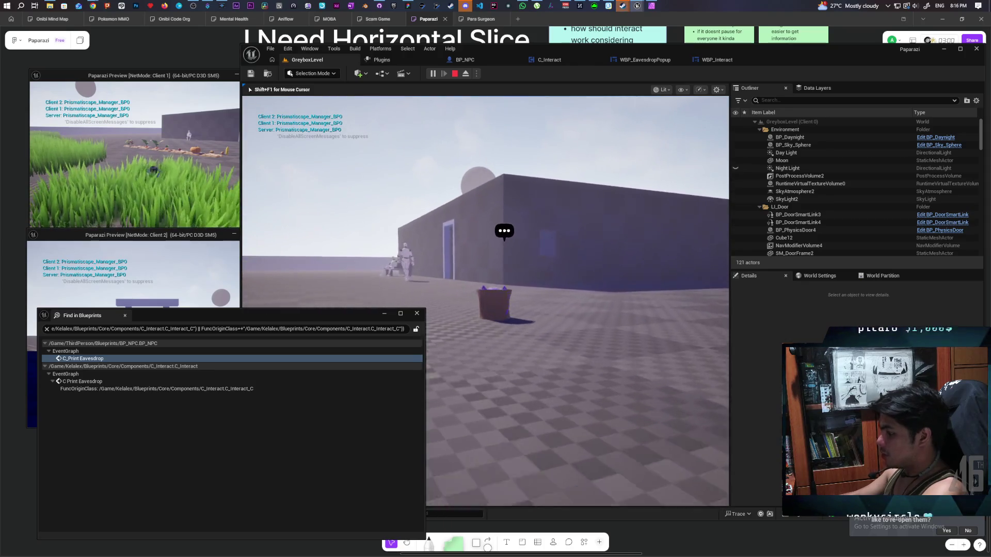
pyautogui.press('w')
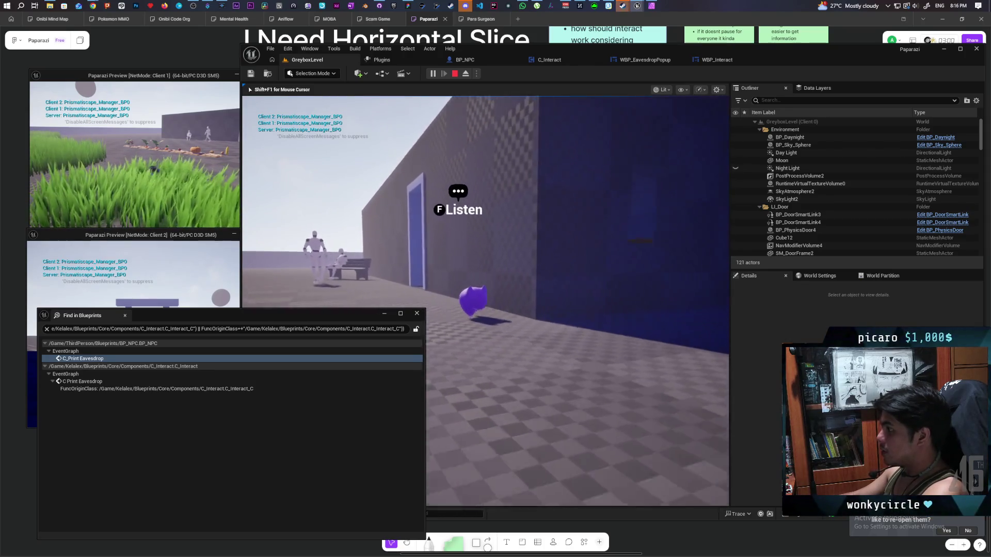
# Eavesdrop on the NPCs by the door, end the play test, and switch to WBP_EavesdropPopup
pyautogui.press('s')
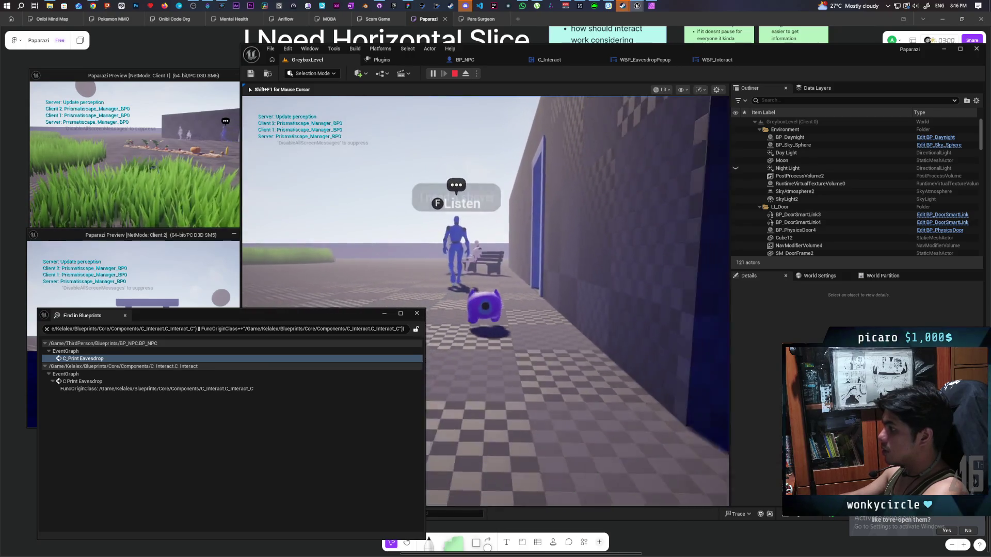
pyautogui.press('f')
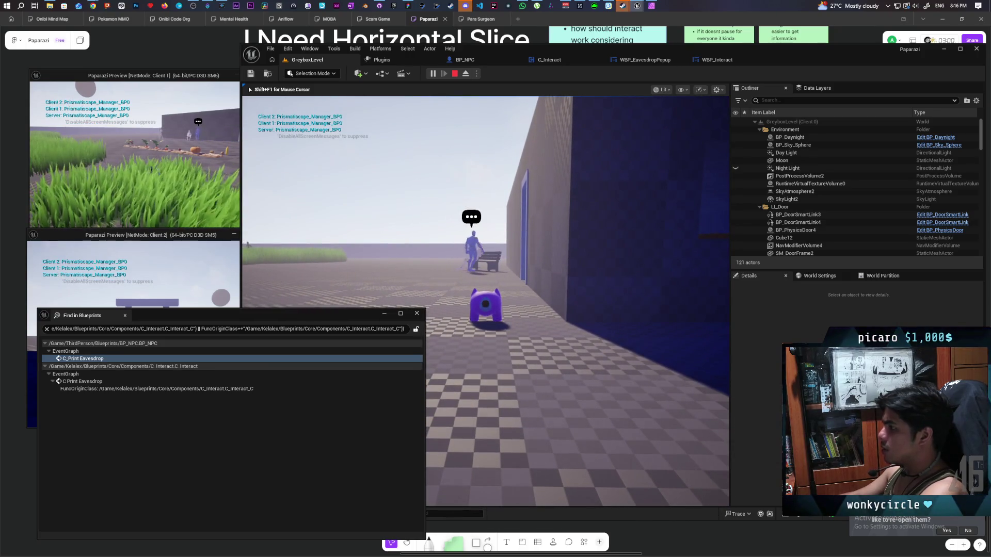
pyautogui.press('Escape')
pyautogui.click(717, 61)
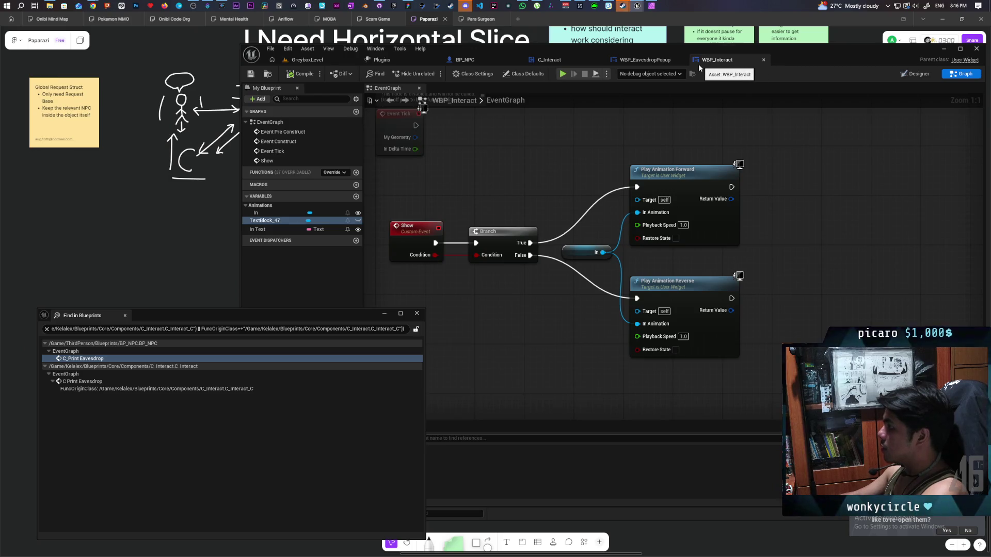
pyautogui.click(645, 61)
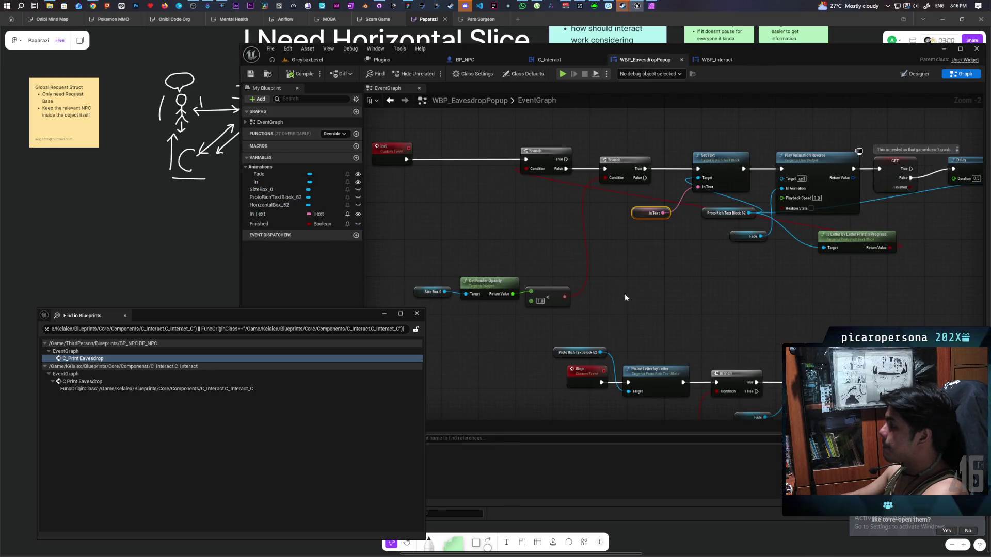
# Review the popup's letter-printing, Init and Event Construct chains, then bring up BP_NPC's event graph
pyautogui.scroll(-3, 623, 283)
pyautogui.scroll(3, 661, 257)
pyautogui.moveTo(660, 257)
pyautogui.mouseDown()
pyautogui.moveTo(624, 292)
pyautogui.moveTo(600, 362)
pyautogui.mouseUp()
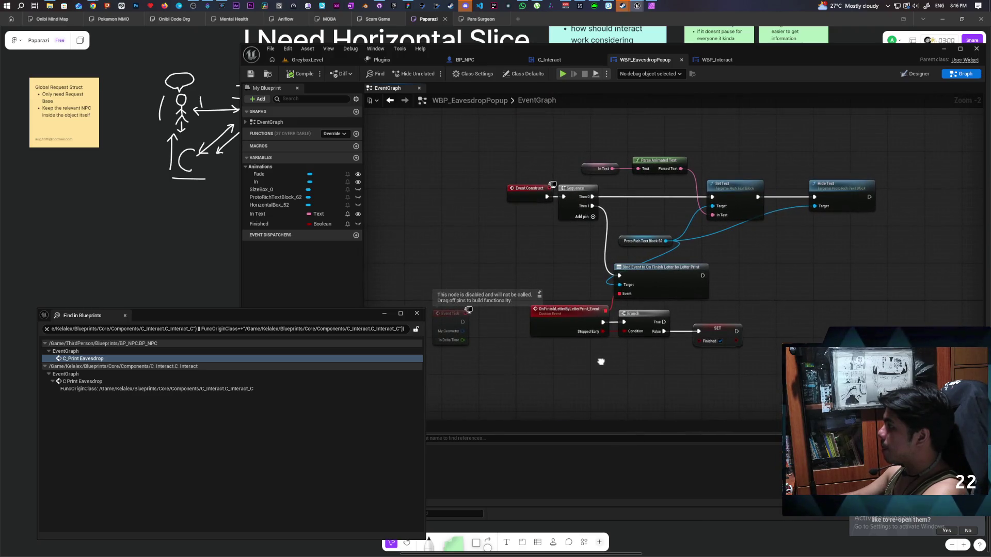
pyautogui.moveTo(601, 362)
pyautogui.mouseDown()
pyautogui.moveTo(603, 326)
pyautogui.moveTo(621, 301)
pyautogui.moveTo(671, 245)
pyautogui.moveTo(709, 232)
pyautogui.moveTo(679, 310)
pyautogui.moveTo(661, 233)
pyautogui.moveTo(642, 211)
pyautogui.moveTo(635, 336)
pyautogui.moveTo(653, 281)
pyautogui.moveTo(725, 206)
pyautogui.moveTo(661, 323)
pyautogui.moveTo(676, 241)
pyautogui.moveTo(813, 210)
pyautogui.moveTo(848, 161)
pyautogui.moveTo(792, 130)
pyautogui.moveTo(755, 128)
pyautogui.moveTo(607, 156)
pyautogui.mouseUp()
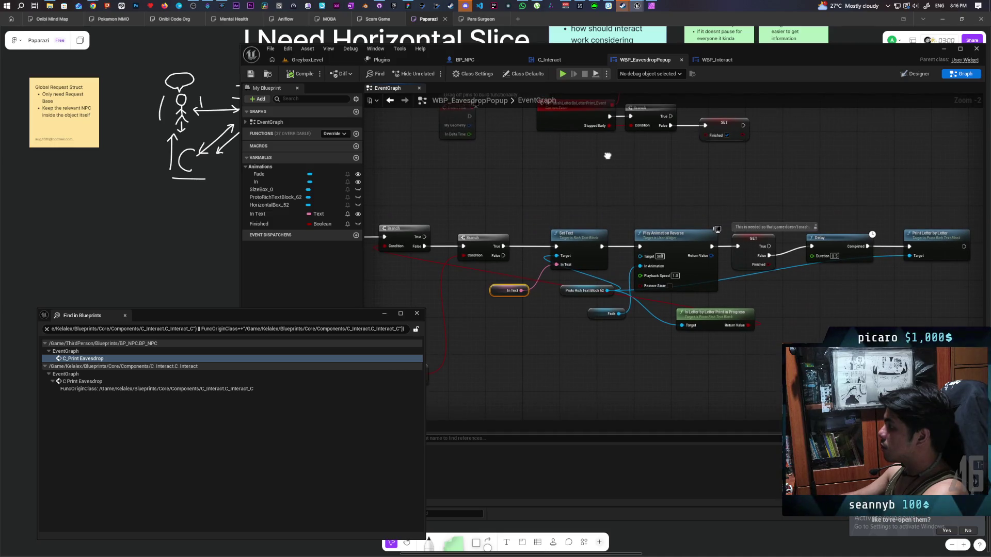
pyautogui.moveTo(608, 156)
pyautogui.mouseDown()
pyautogui.moveTo(808, 170)
pyautogui.moveTo(783, 176)
pyautogui.mouseUp()
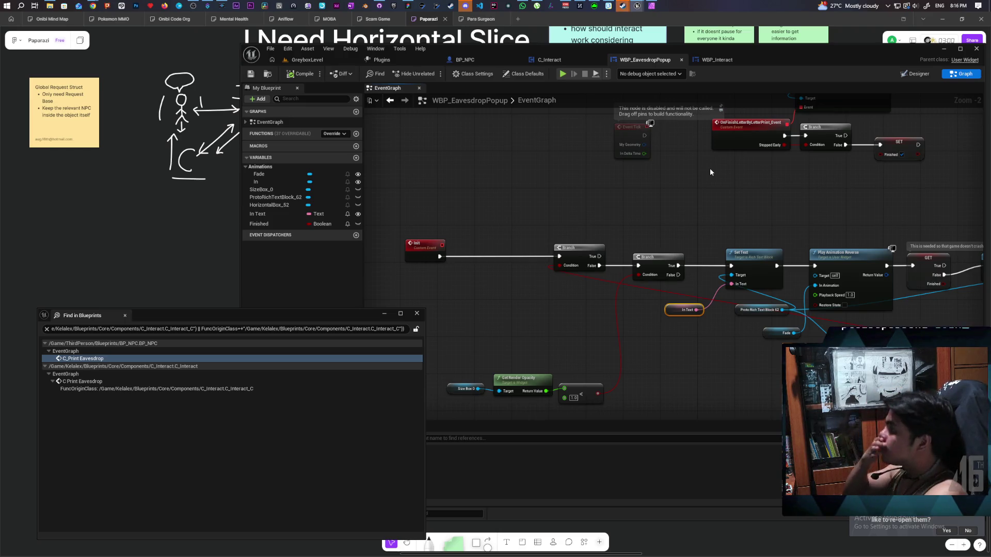
pyautogui.moveTo(708, 184)
pyautogui.mouseDown()
pyautogui.moveTo(608, 304)
pyautogui.moveTo(607, 332)
pyautogui.moveTo(632, 318)
pyautogui.mouseUp()
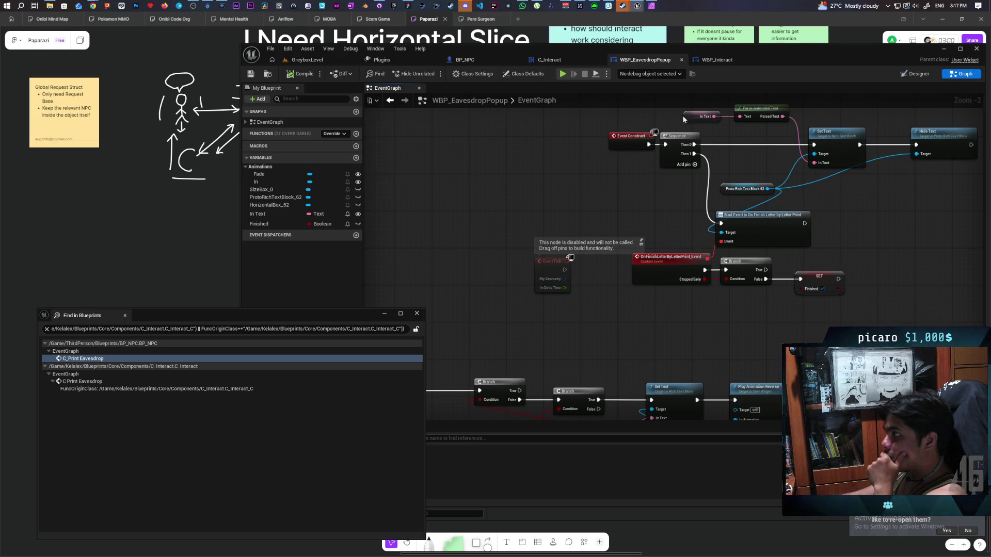
pyautogui.click(719, 61)
pyautogui.click(480, 62)
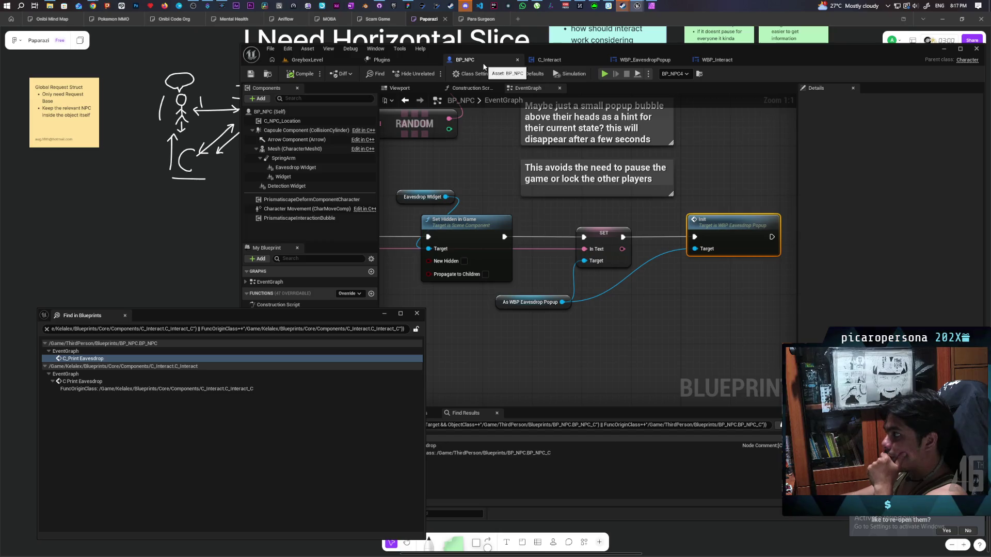
# Centre BP_NPC's Eavesdropping comment group, with the search results window moved out of the way
pyautogui.scroll(-5, 627, 206)
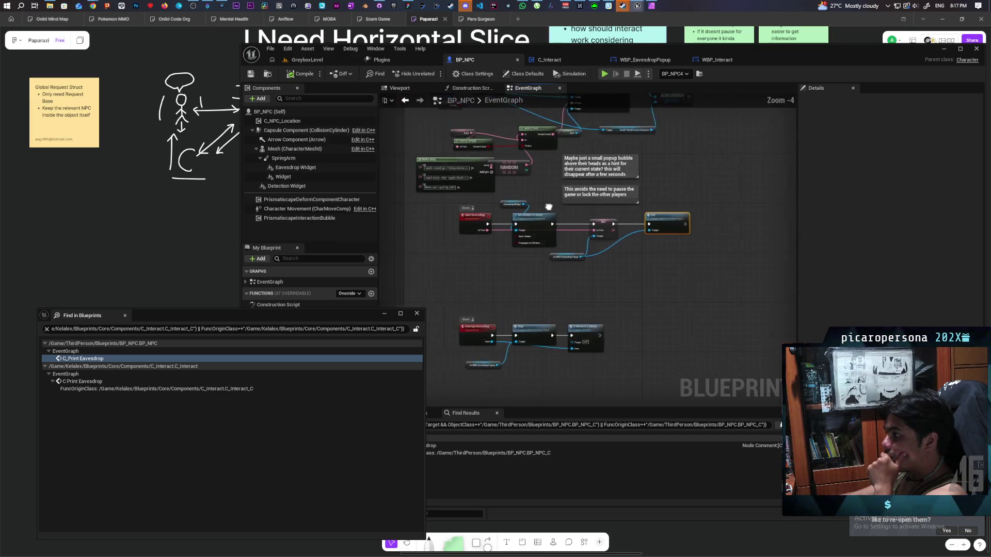
pyautogui.moveTo(627, 206)
pyautogui.mouseDown()
pyautogui.moveTo(608, 374)
pyautogui.moveTo(605, 315)
pyautogui.mouseUp()
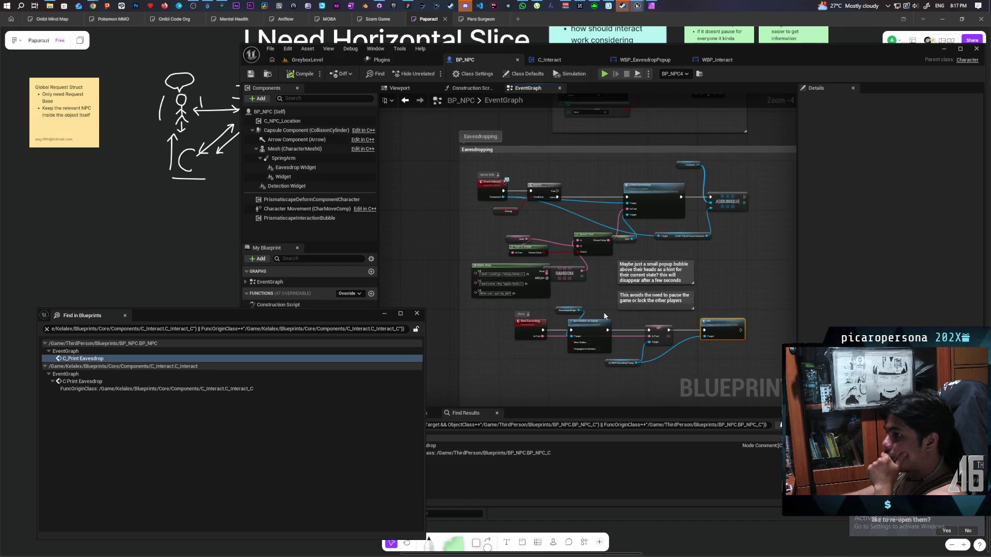
pyautogui.moveTo(349, 314)
pyautogui.mouseDown()
pyautogui.moveTo(333, 484)
pyautogui.moveTo(357, 356)
pyautogui.moveTo(332, 344)
pyautogui.moveTo(347, 285)
pyautogui.moveTo(340, 292)
pyautogui.mouseUp()
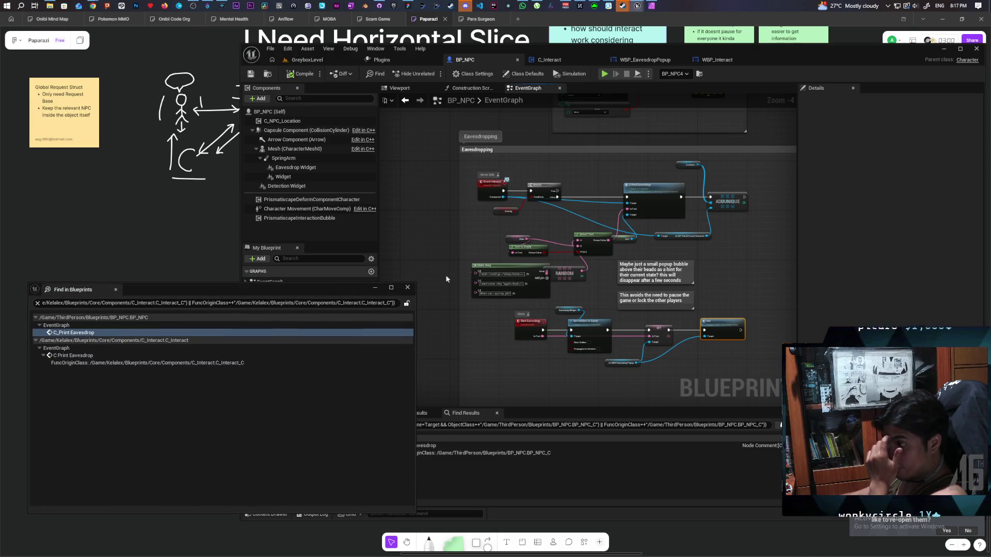
pyautogui.scroll(-3, 711, 241)
pyautogui.scroll(5, 620, 286)
pyautogui.moveTo(620, 286)
pyautogui.mouseDown()
pyautogui.moveTo(609, 298)
pyautogui.moveTo(486, 292)
pyautogui.moveTo(652, 290)
pyautogui.moveTo(476, 292)
pyautogui.moveTo(564, 282)
pyautogui.moveTo(487, 294)
pyautogui.moveTo(641, 299)
pyautogui.moveTo(659, 321)
pyautogui.moveTo(632, 267)
pyautogui.moveTo(582, 291)
pyautogui.mouseUp()
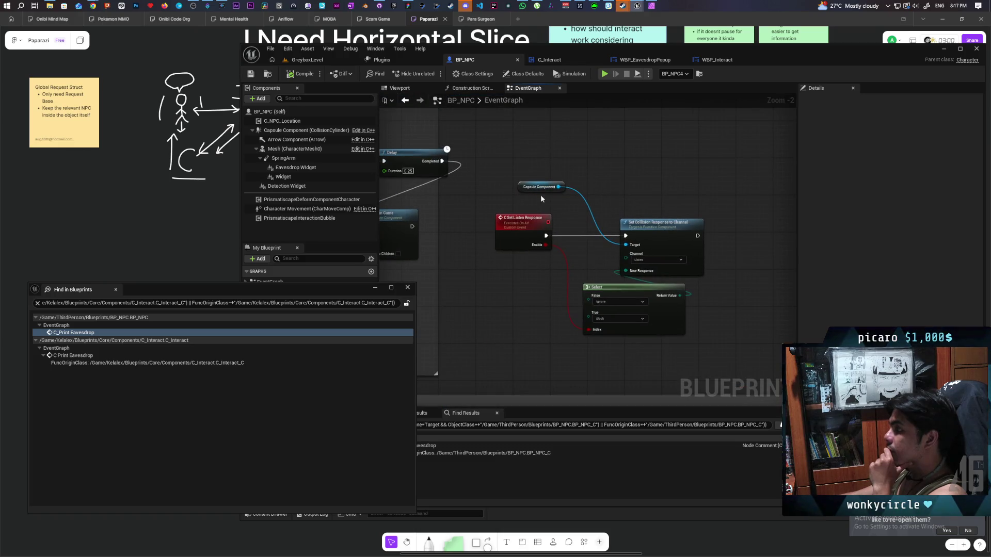
pyautogui.moveTo(519, 186); pyautogui.dragTo(553, 191)
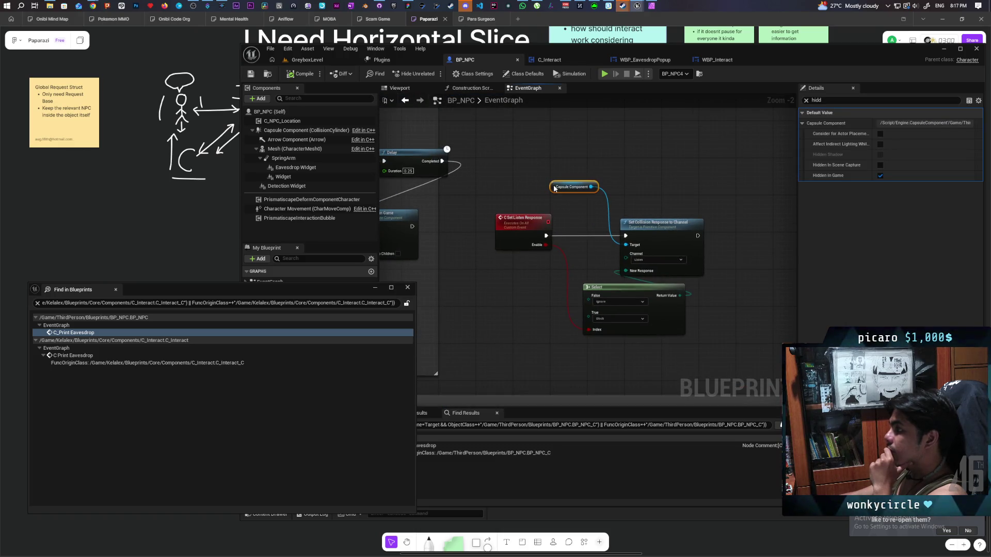
pyautogui.scroll(-4, 545, 193)
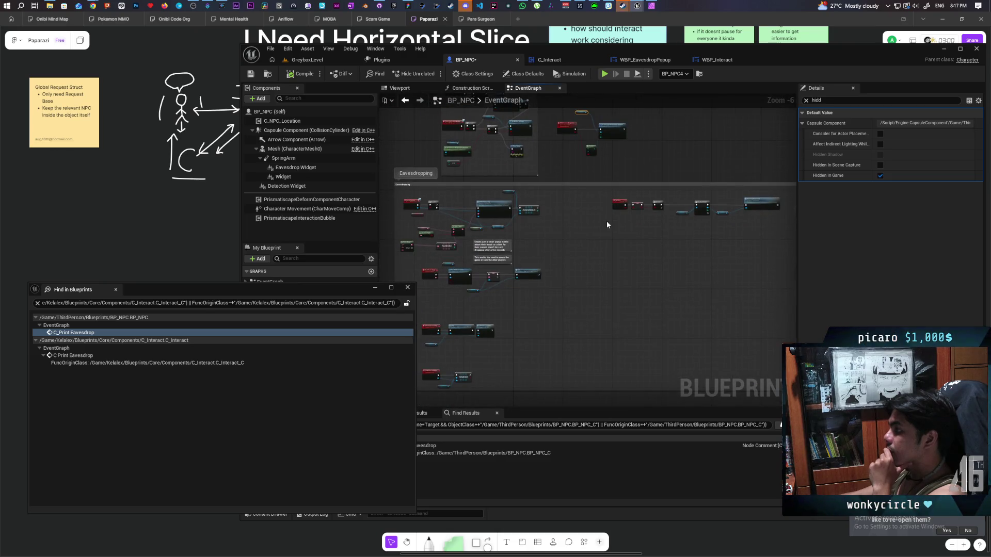
pyautogui.scroll(3, 548, 358)
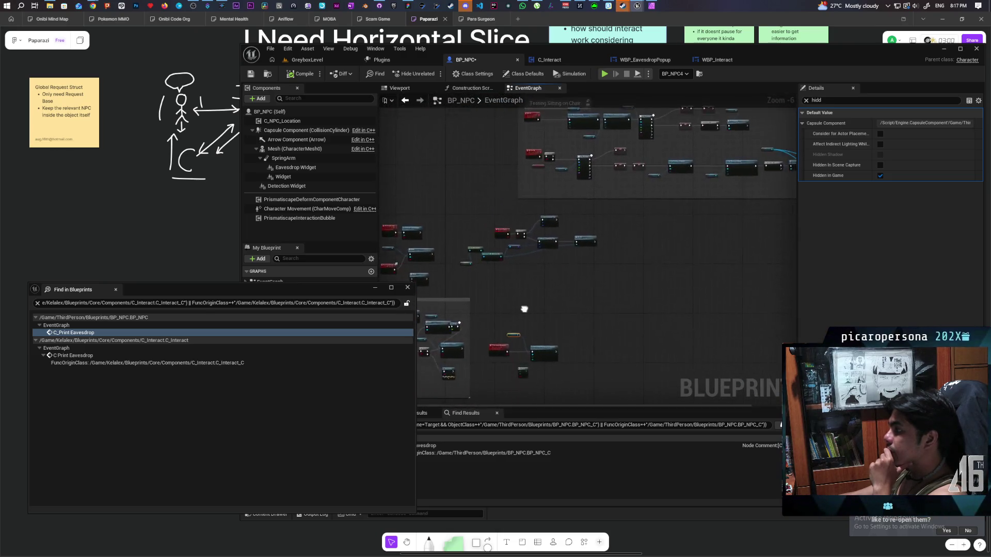
pyautogui.moveTo(599, 292)
pyautogui.mouseDown()
pyautogui.moveTo(434, 354)
pyautogui.moveTo(722, 294)
pyautogui.mouseUp()
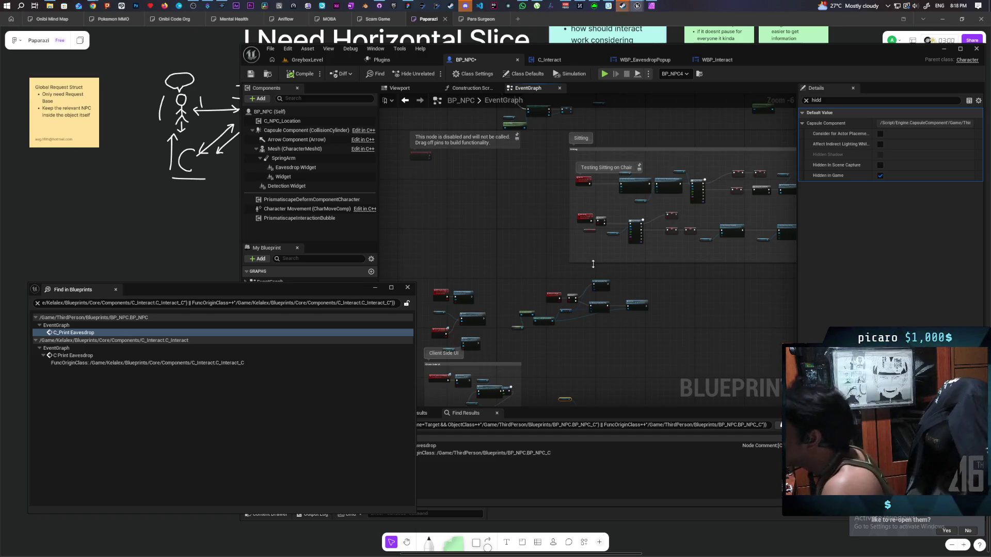
# Look over the Client Side UI and Eavesdropping comment groups in BP_NPC's graph
pyautogui.moveTo(581, 341)
pyautogui.mouseDown()
pyautogui.moveTo(568, 327)
pyautogui.moveTo(626, 231)
pyautogui.mouseUp()
pyautogui.scroll(3, 619, 274)
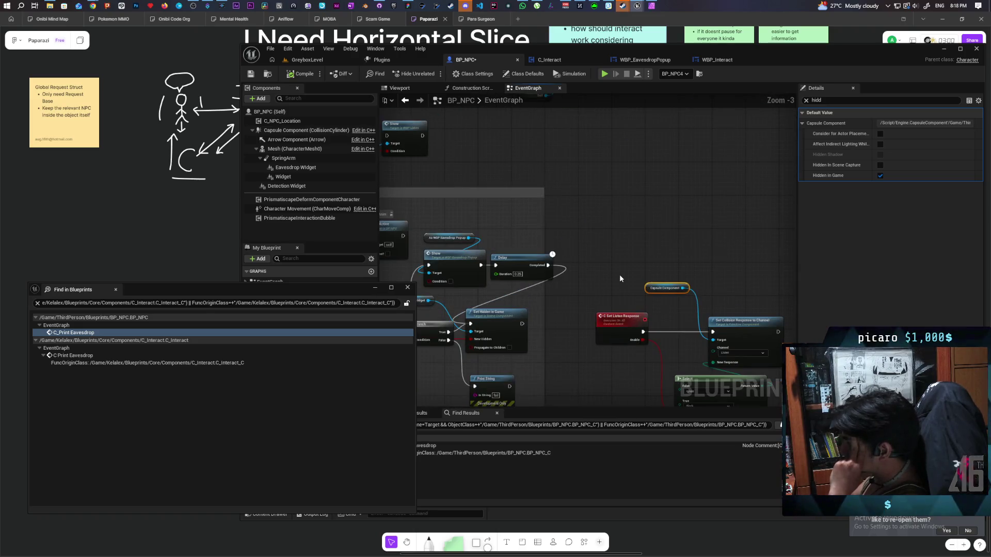
pyautogui.scroll(-3, 620, 274)
pyautogui.moveTo(619, 274)
pyautogui.mouseDown()
pyautogui.moveTo(650, 216)
pyautogui.moveTo(602, 139)
pyautogui.mouseUp()
pyautogui.moveTo(629, 241)
pyautogui.mouseDown()
pyautogui.moveTo(591, 213)
pyautogui.moveTo(686, 168)
pyautogui.mouseUp()
pyautogui.scroll(3, 591, 212)
pyautogui.scroll(-4, 589, 209)
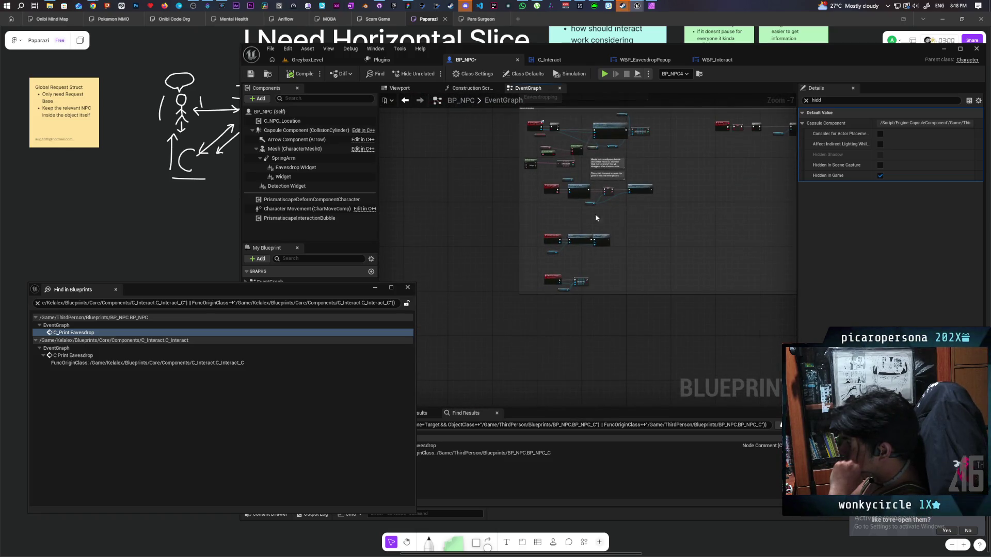
pyautogui.scroll(4, 543, 215)
pyautogui.scroll(-1, 543, 214)
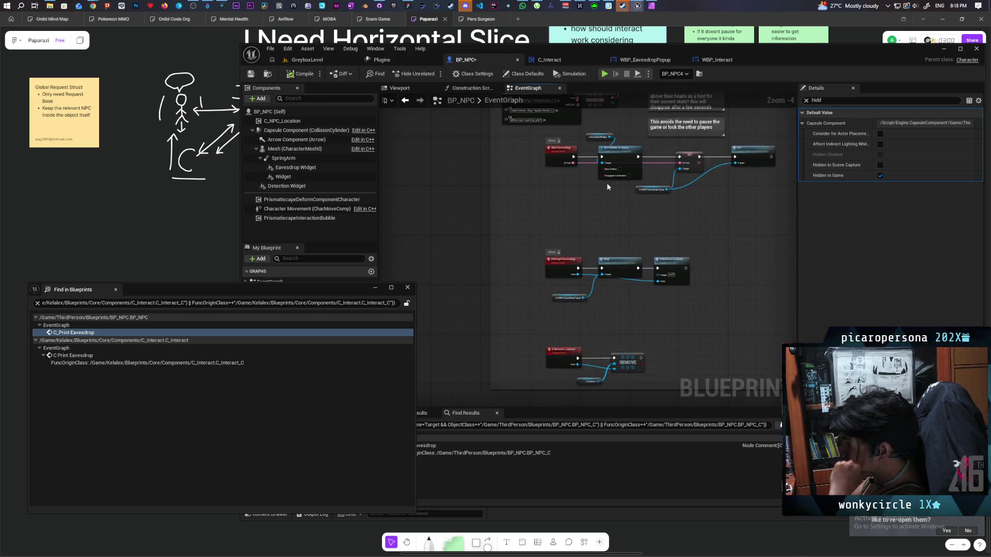
pyautogui.scroll(-4, 615, 193)
# Check the Sitting block, then select and inspect the C Set Listen Response event nodes
pyautogui.moveTo(642, 203)
pyautogui.mouseDown()
pyautogui.moveTo(527, 373)
pyautogui.moveTo(588, 323)
pyautogui.moveTo(574, 336)
pyautogui.mouseUp()
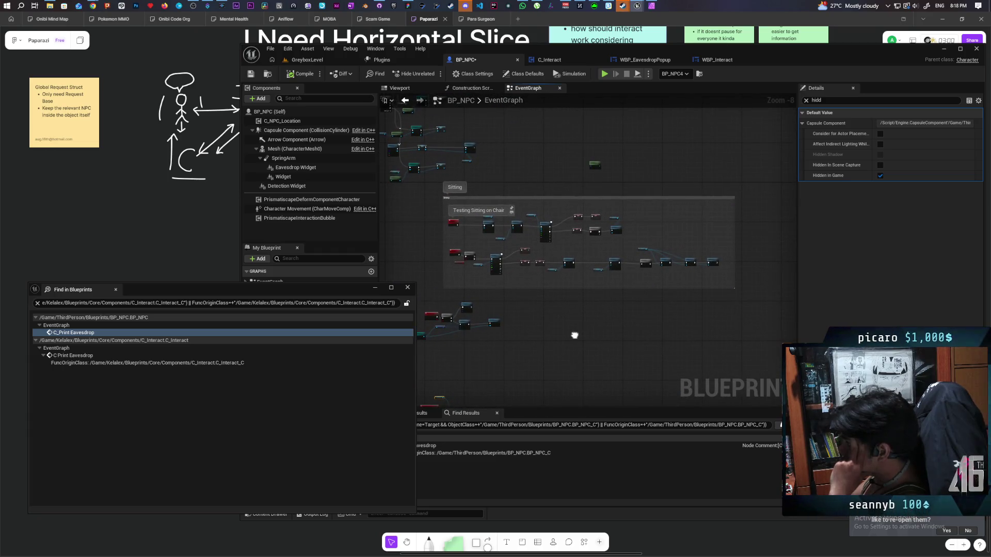
pyautogui.scroll(4, 574, 336)
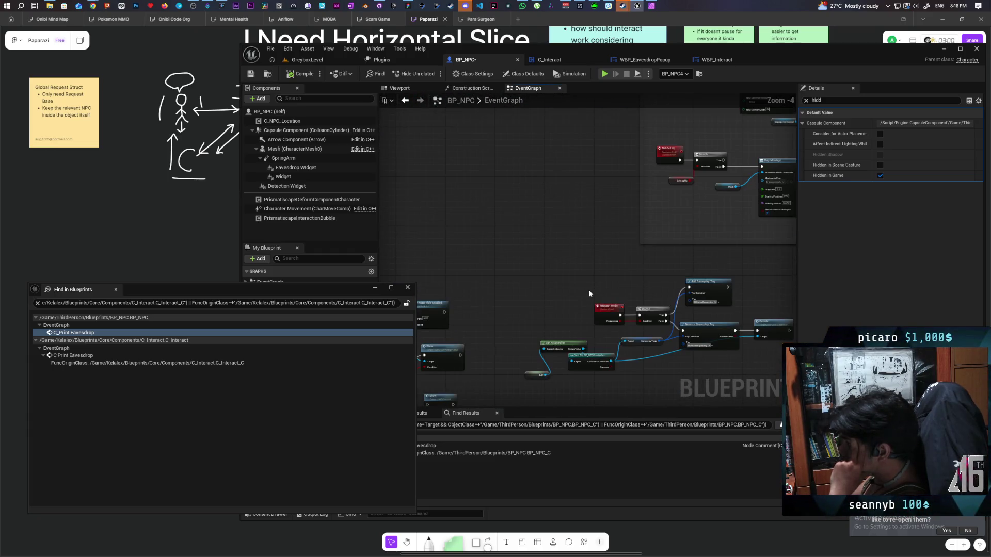
pyautogui.moveTo(541, 292); pyautogui.dragTo(702, 246)
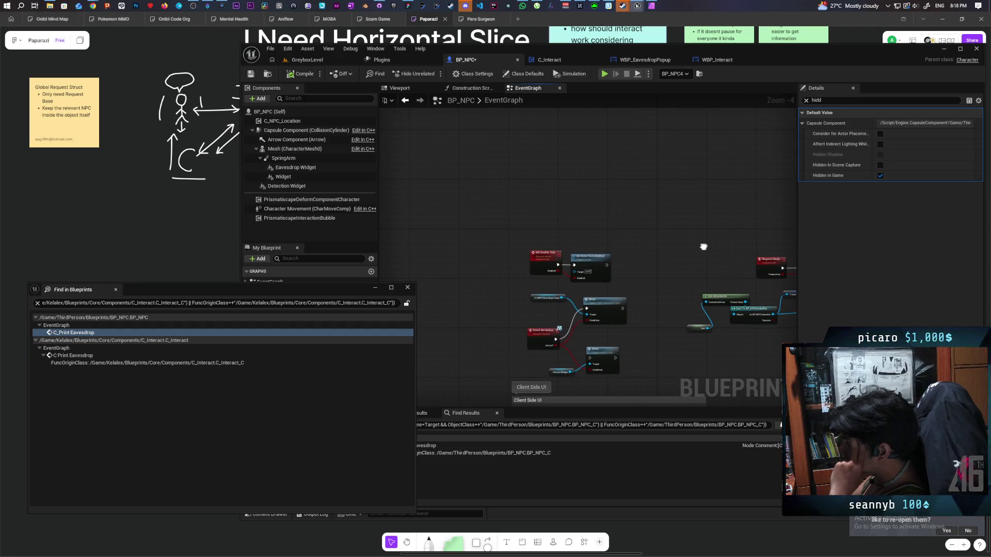
pyautogui.moveTo(703, 247)
pyautogui.mouseDown()
pyautogui.moveTo(736, 116)
pyautogui.moveTo(682, 56)
pyautogui.moveTo(654, 174)
pyautogui.moveTo(552, 163)
pyautogui.mouseUp()
pyautogui.scroll(1, 551, 184)
pyautogui.moveTo(568, 210)
pyautogui.mouseDown()
pyautogui.moveTo(540, 184)
pyautogui.moveTo(677, 315)
pyautogui.moveTo(741, 343)
pyautogui.moveTo(766, 210)
pyautogui.mouseUp()
pyautogui.click(806, 100)
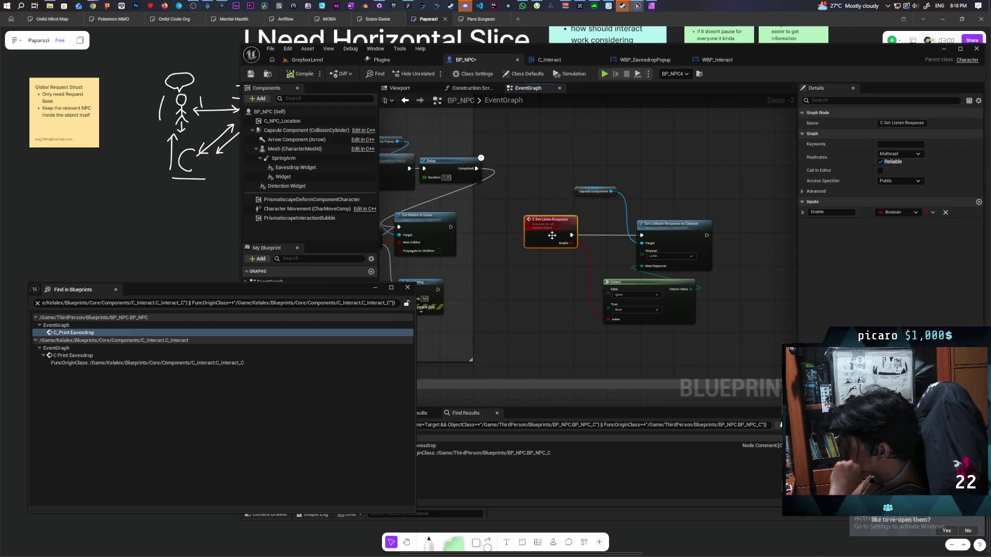
# Rename the C Set Listen Response event to MC Set Listen Response, then compile and save
pyautogui.doubleClick(551, 235)
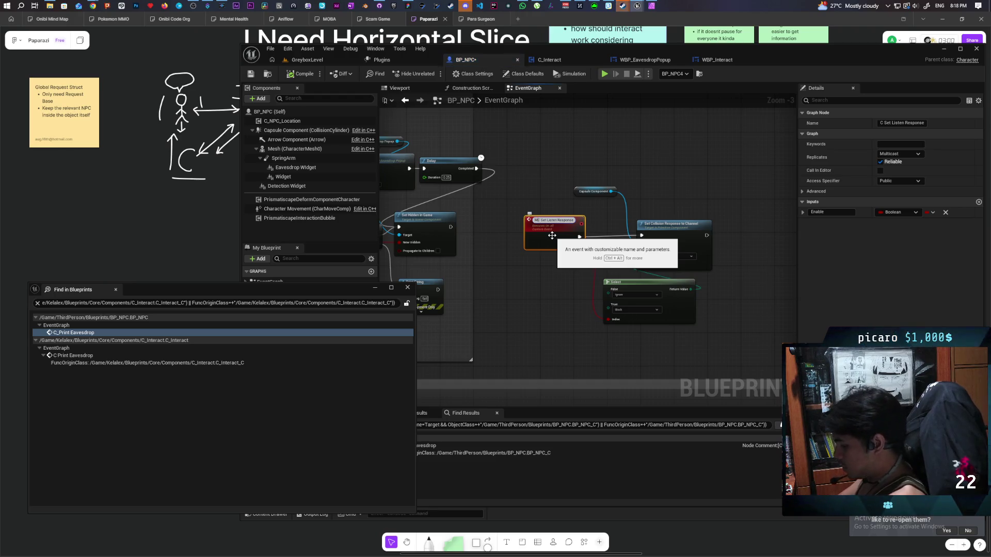
pyautogui.press('Home')
pyautogui.write('M')
pyautogui.click(525, 134)
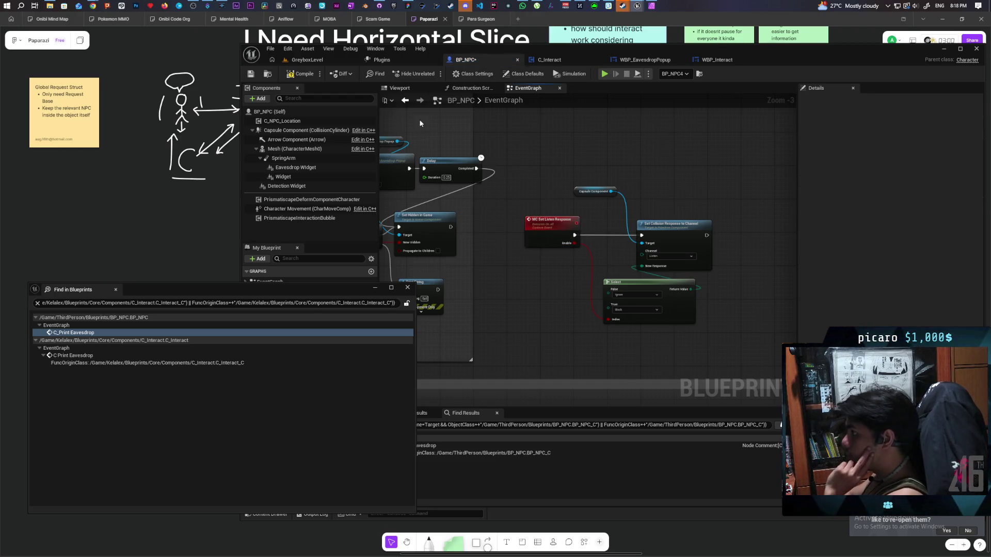
pyautogui.click(300, 74)
pyautogui.click(250, 74)
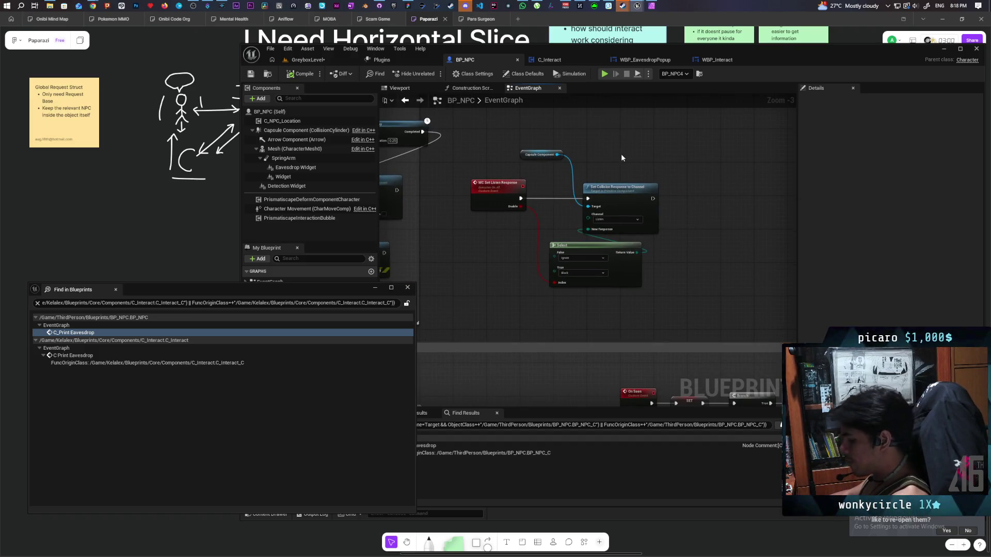
# Add a Branch after Set Collision Response with Enable as its condition, then compile and save
pyautogui.click(690, 202)
pyautogui.moveTo(652, 199); pyautogui.dragTo(687, 205)
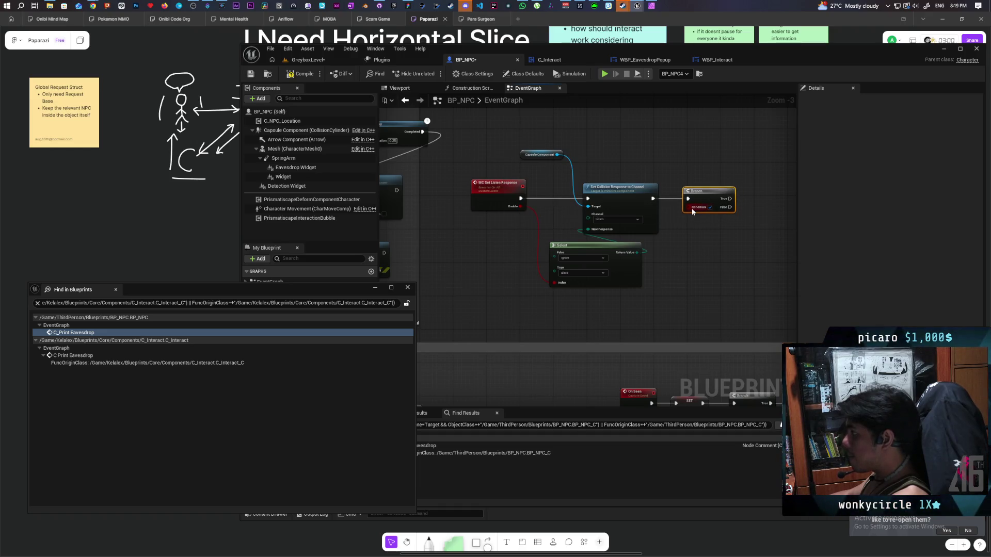
pyautogui.moveTo(519, 218); pyautogui.dragTo(521, 207)
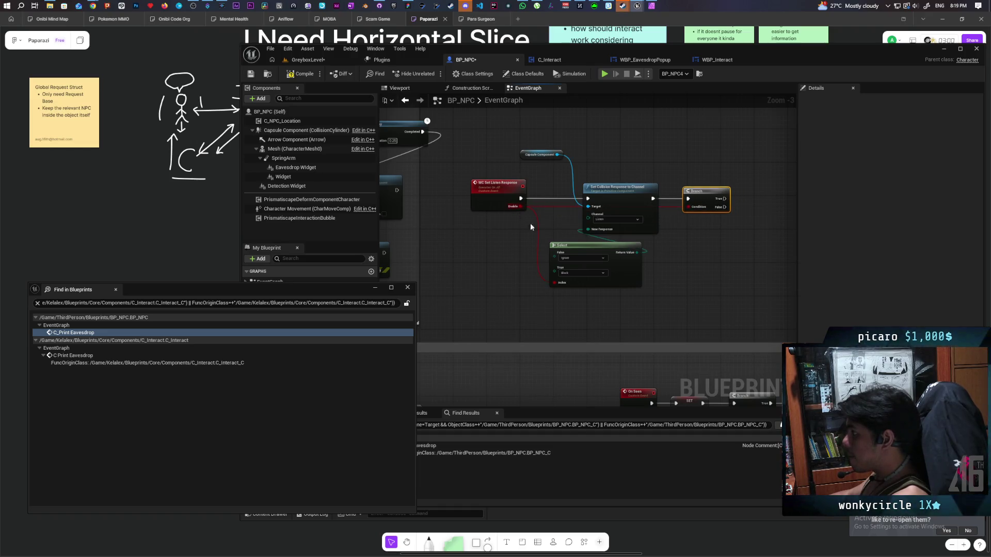
pyautogui.press('F7')
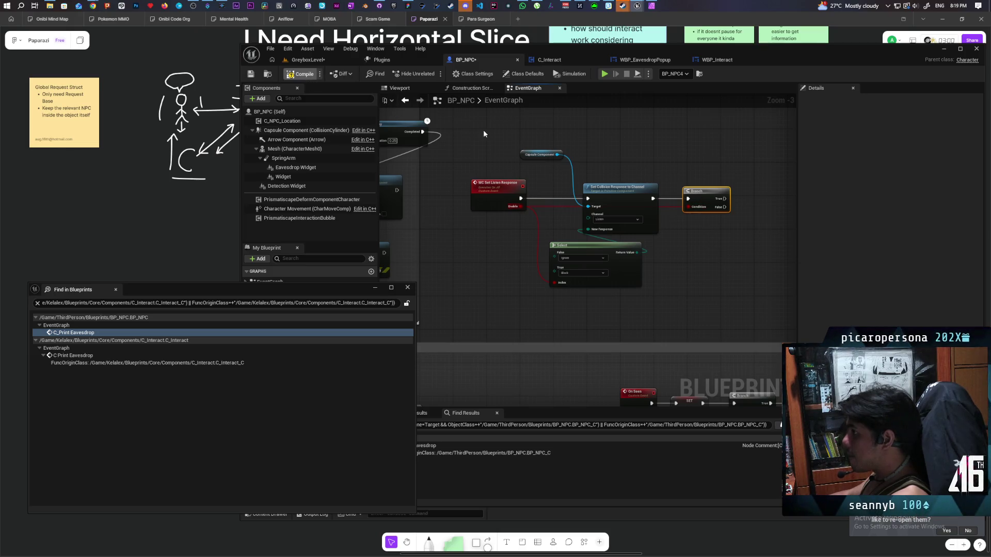
pyautogui.hotkey('ctrl', 's')
pyautogui.scroll(-2, 516, 135)
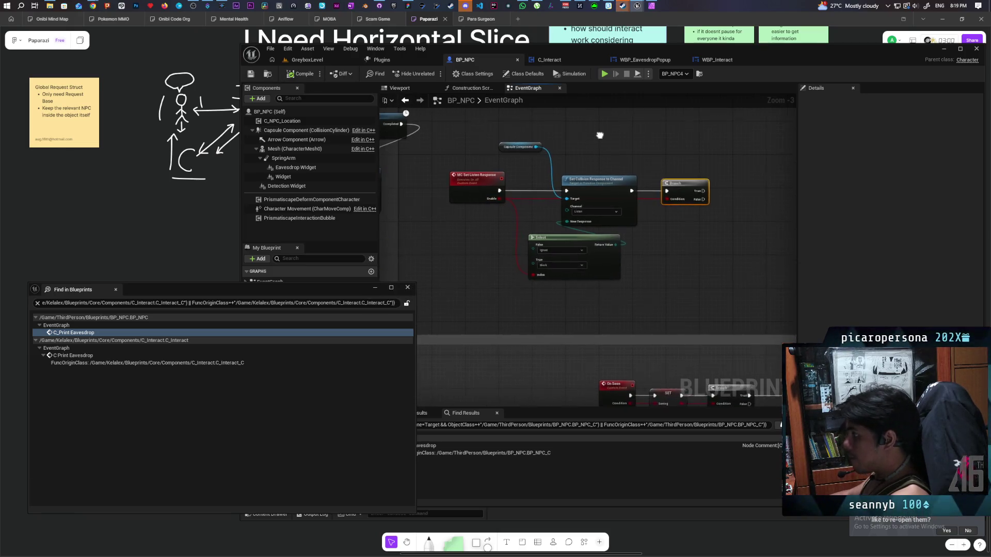
# Leave BP_NPC's Eavesdropping graph and switch to the WBP_Listen widget editor window
pyautogui.moveTo(648, 159); pyautogui.dragTo(650, 160)
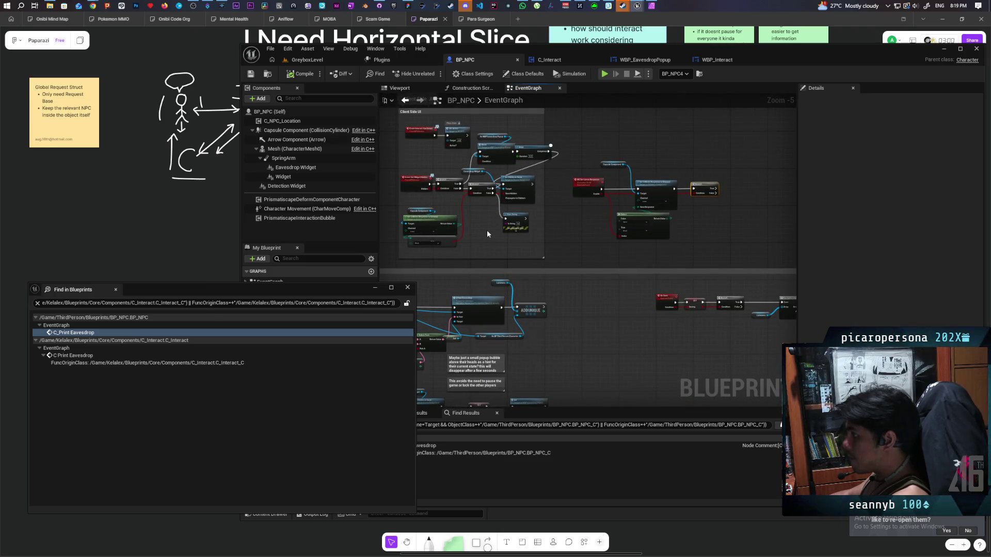
pyautogui.scroll(1, 487, 230)
pyautogui.moveTo(487, 225)
pyautogui.mouseDown()
pyautogui.moveTo(527, 270)
pyautogui.moveTo(555, 192)
pyautogui.moveTo(624, 116)
pyautogui.mouseUp()
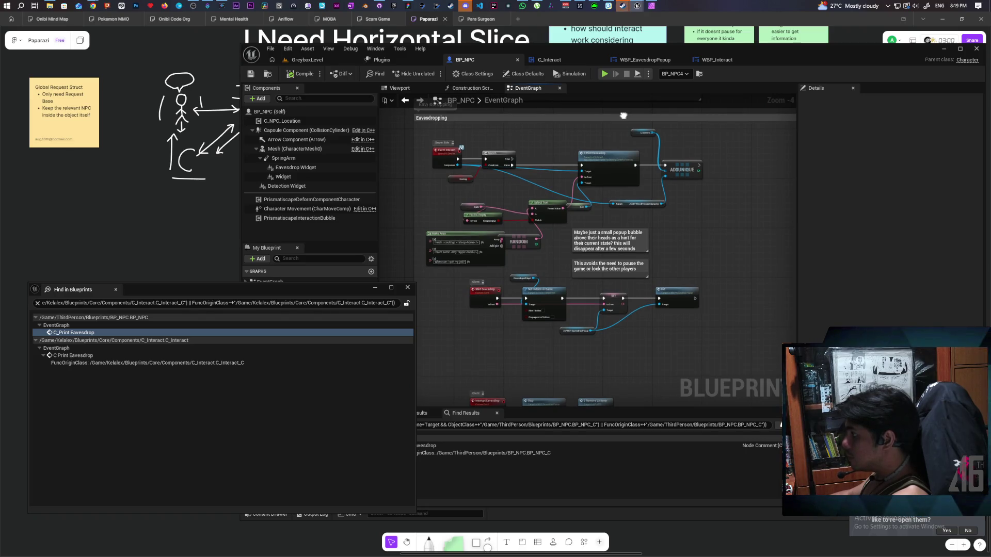
pyautogui.scroll(2, 572, 314)
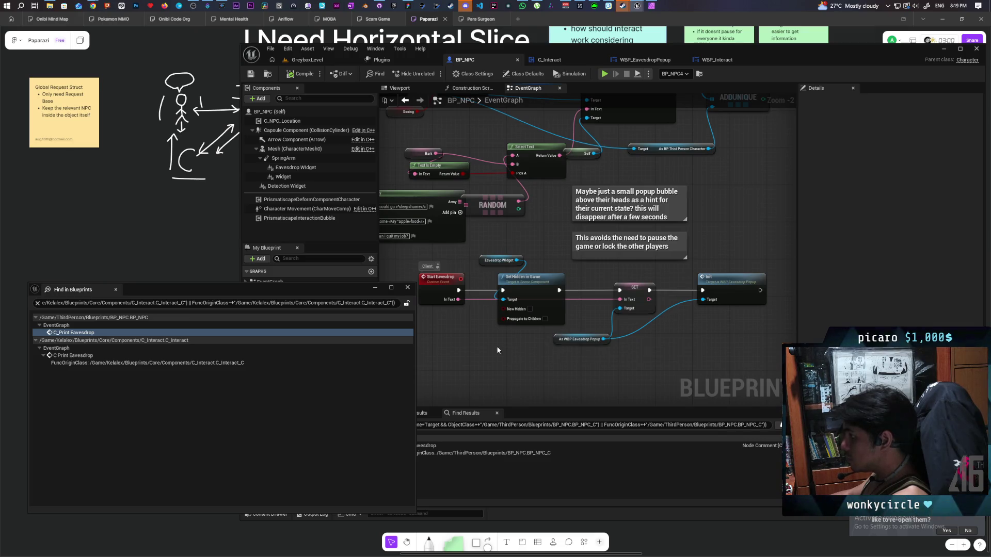
pyautogui.moveTo(498, 349)
pyautogui.mouseDown()
pyautogui.moveTo(579, 391)
pyautogui.moveTo(563, 406)
pyautogui.moveTo(613, 307)
pyautogui.mouseUp()
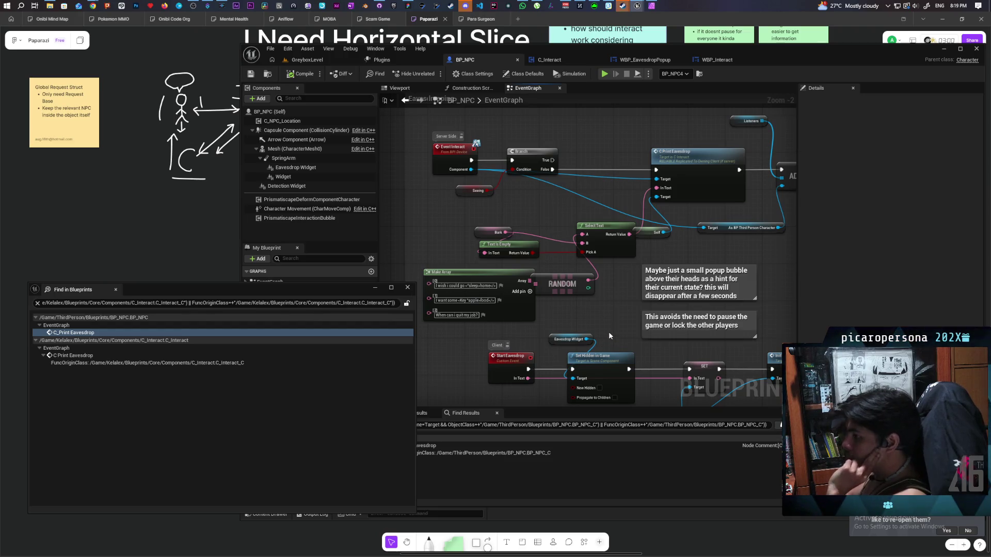
pyautogui.moveTo(636, 5)
pyautogui.click(654, 44)
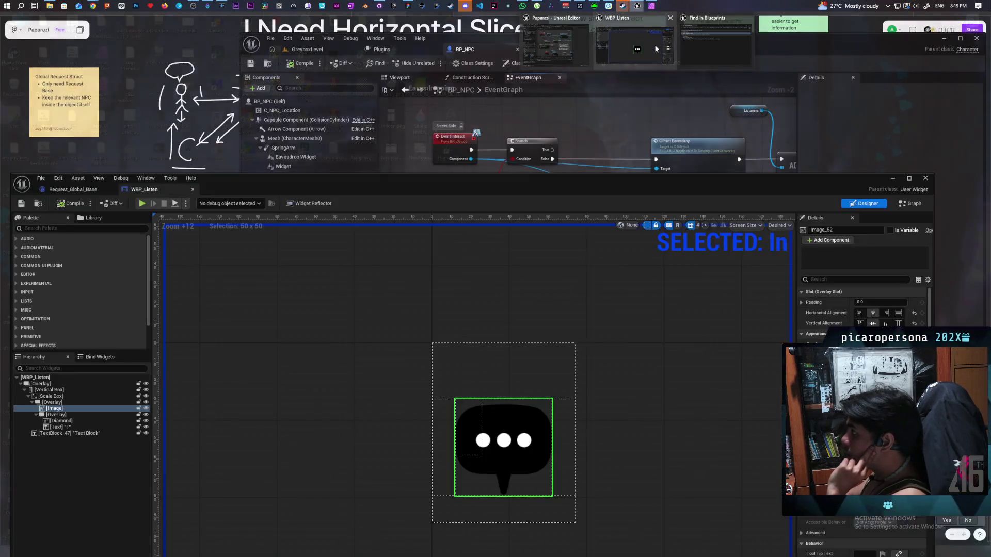
# Show Request_Global_Base's event graph and select its Bark and Request Text nodes
pyautogui.moveTo(451, 194)
pyautogui.mouseDown()
pyautogui.moveTo(473, 93)
pyautogui.moveTo(482, 128)
pyautogui.mouseUp()
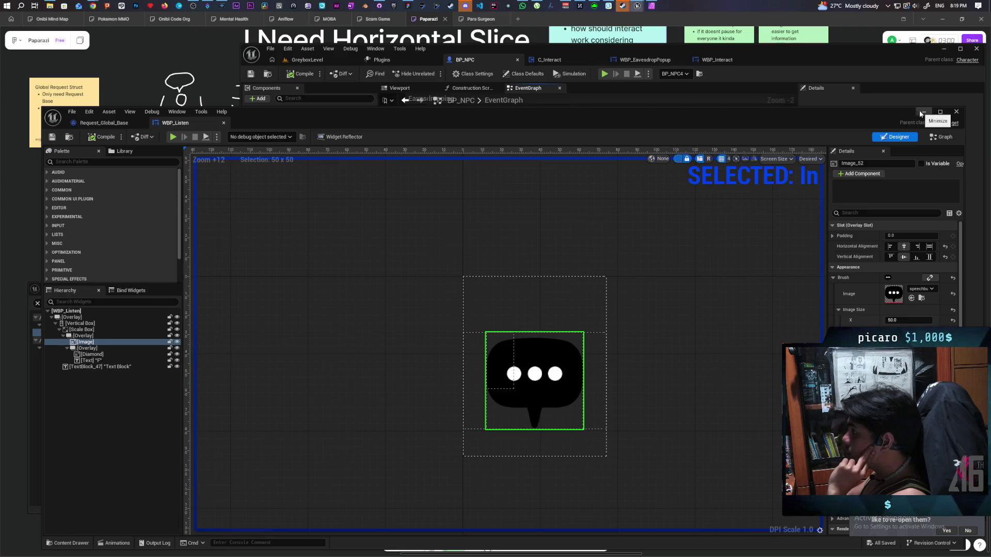
pyautogui.click(105, 124)
pyautogui.scroll(-2, 470, 332)
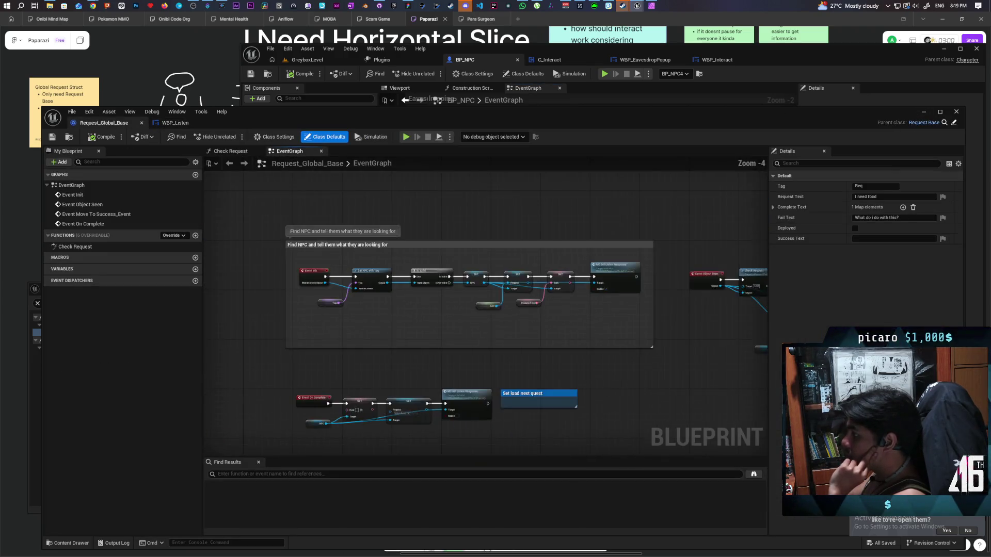
pyautogui.scroll(2, 506, 314)
pyautogui.moveTo(589, 237); pyautogui.dragTo(608, 308)
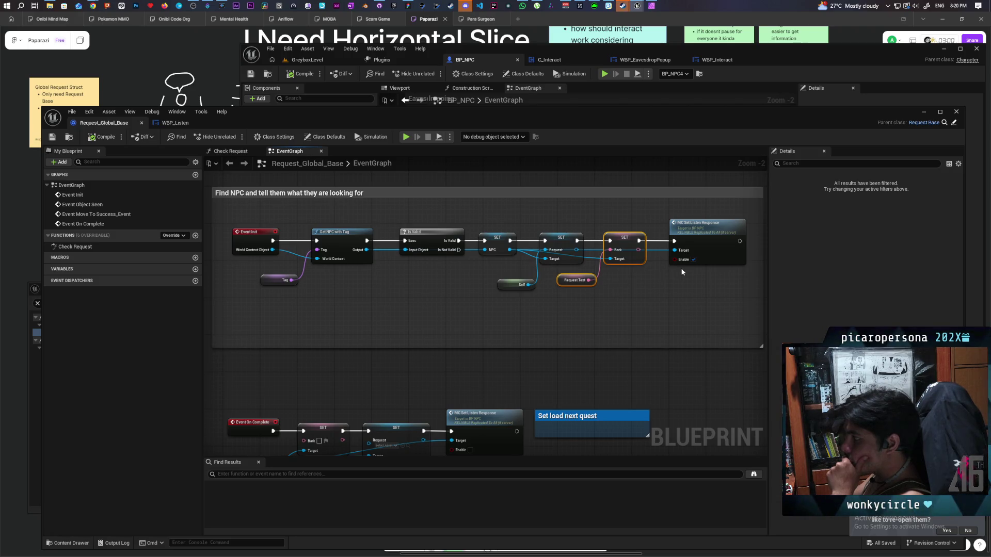
# Jump to BP_NPC's MC Set Listen Response event and add a SET Request node
pyautogui.doubleClick(706, 228)
pyautogui.moveTo(655, 124); pyautogui.dragTo(603, 330)
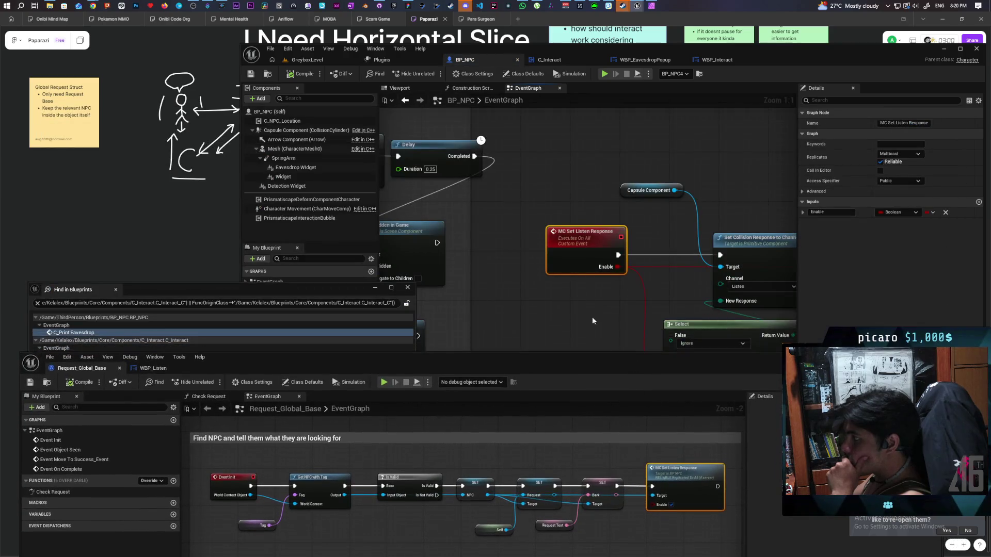
pyautogui.scroll(-2, 602, 335)
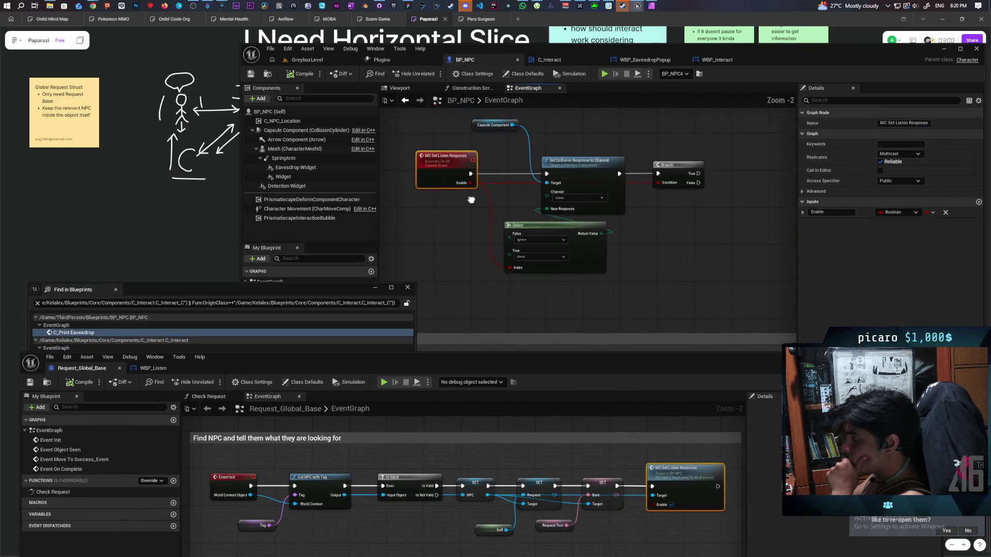
pyautogui.moveTo(471, 200); pyautogui.dragTo(513, 196)
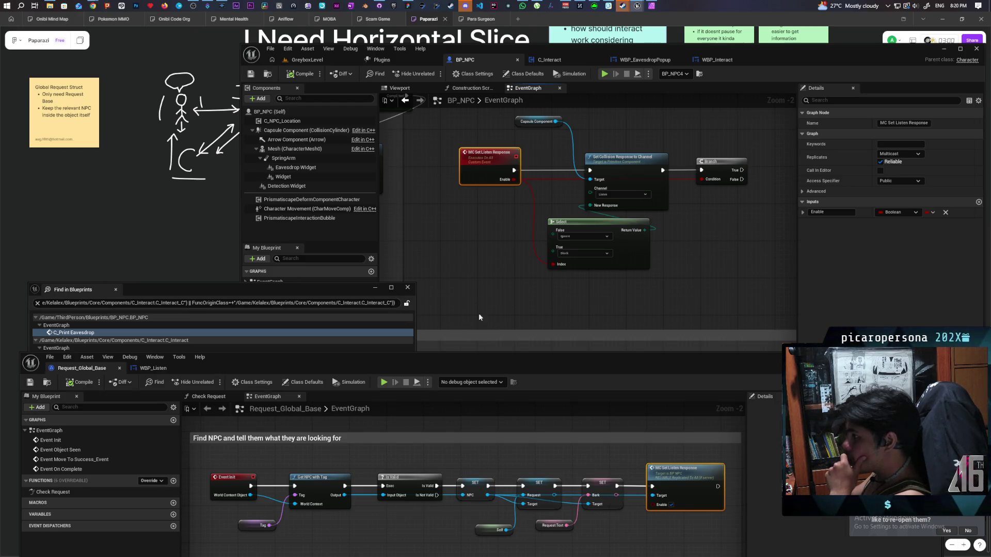
pyautogui.moveTo(455, 314); pyautogui.dragTo(579, 206)
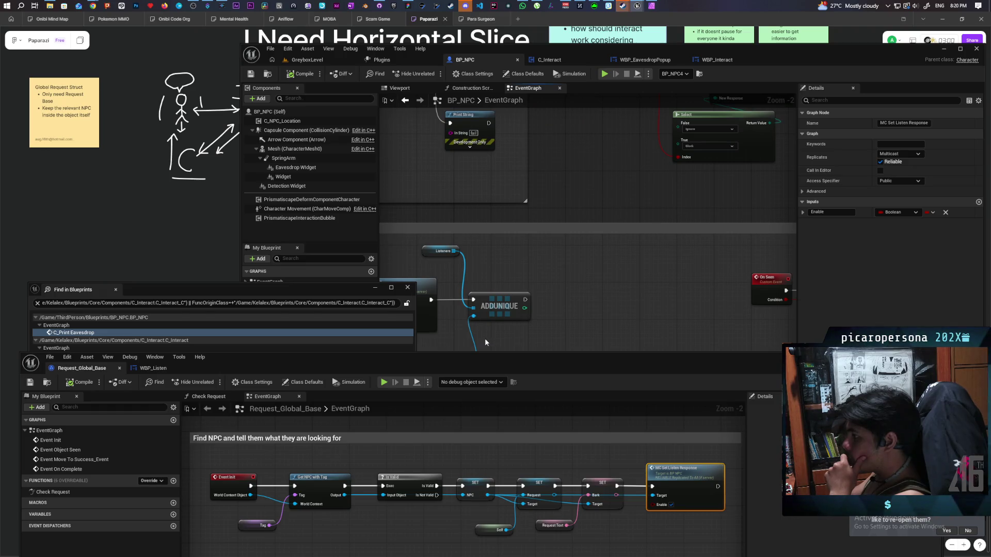
pyautogui.rightClick(509, 266)
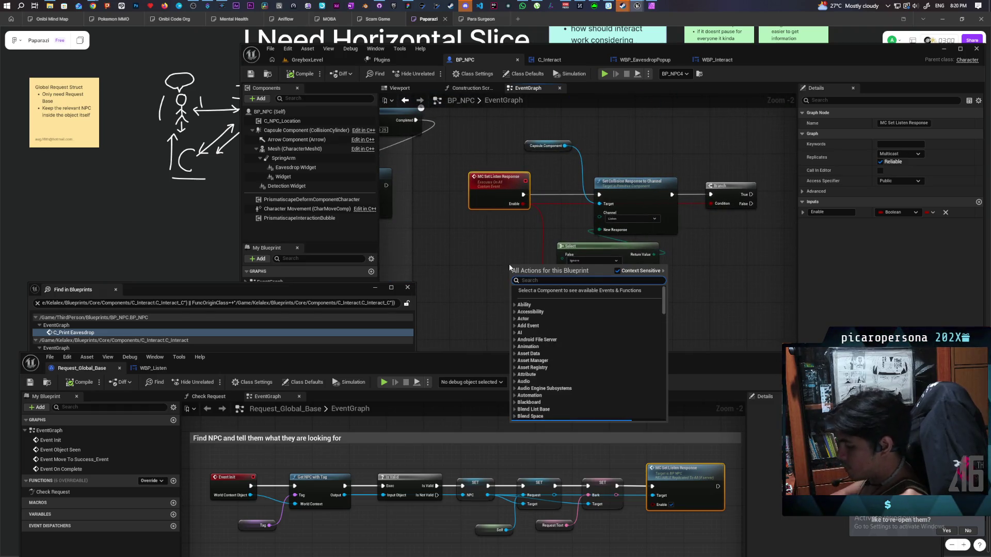
pyautogui.write('set request')
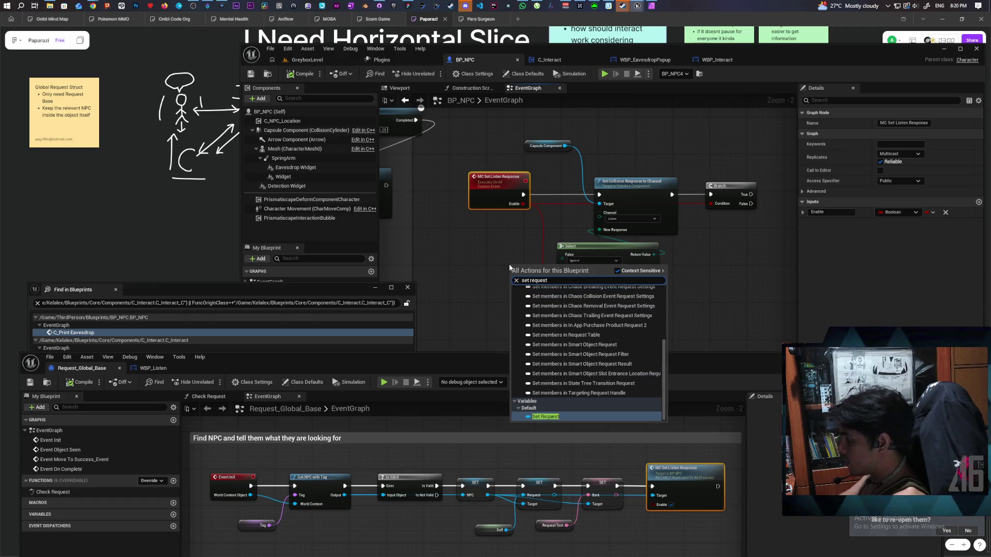
pyautogui.press('Return')
# Run the event into SET Request beside it and remove the event's Enable input
pyautogui.moveTo(521, 265); pyautogui.dragTo(415, 244)
pyautogui.moveTo(481, 261); pyautogui.dragTo(599, 261)
pyautogui.click(413, 300)
pyautogui.moveTo(423, 252)
pyautogui.mouseDown()
pyautogui.moveTo(508, 187)
pyautogui.moveTo(529, 148)
pyautogui.mouseUp()
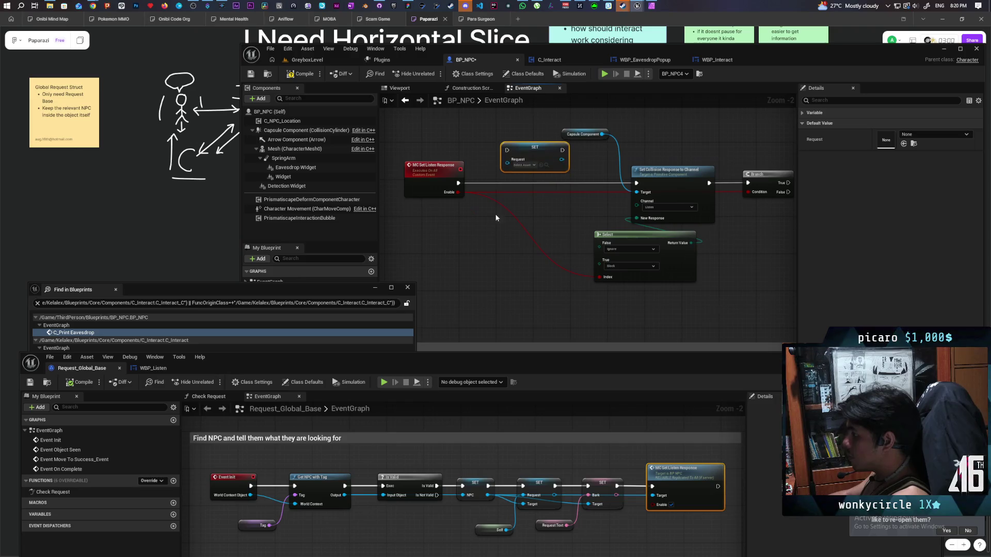
pyautogui.keyDown('alt'); pyautogui.click(458, 192); pyautogui.keyUp('alt')
pyautogui.moveTo(458, 183)
pyautogui.mouseDown()
pyautogui.moveTo(507, 150)
pyautogui.moveTo(461, 199)
pyautogui.moveTo(439, 194)
pyautogui.mouseUp()
pyautogui.click(444, 176)
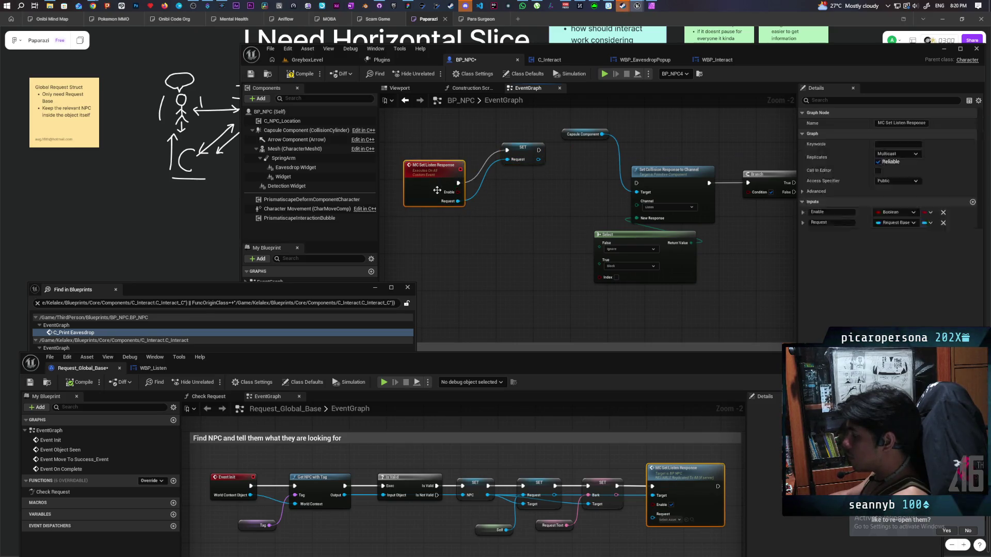
pyautogui.click(945, 214)
pyautogui.moveTo(526, 152); pyautogui.dragTo(508, 181)
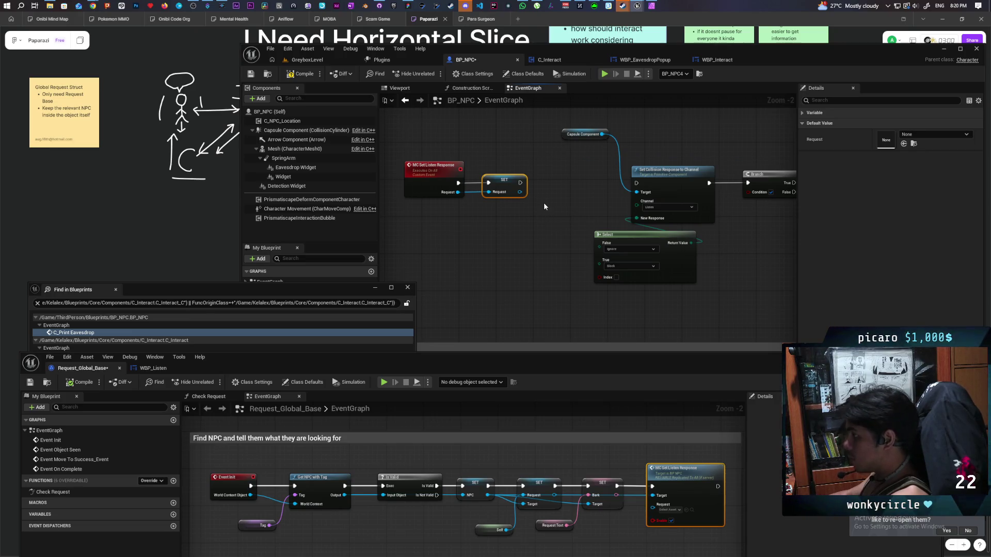
# Replace the Branch with an Is Valid check on Request after Set Collision Response, then compile
pyautogui.hotkey('ctrl', 'v')
pyautogui.moveTo(519, 192)
pyautogui.mouseDown()
pyautogui.moveTo(549, 219)
pyautogui.moveTo(529, 246)
pyautogui.moveTo(600, 277)
pyautogui.mouseUp()
pyautogui.moveTo(555, 239)
pyautogui.mouseDown()
pyautogui.moveTo(569, 267)
pyautogui.moveTo(524, 321)
pyautogui.mouseUp()
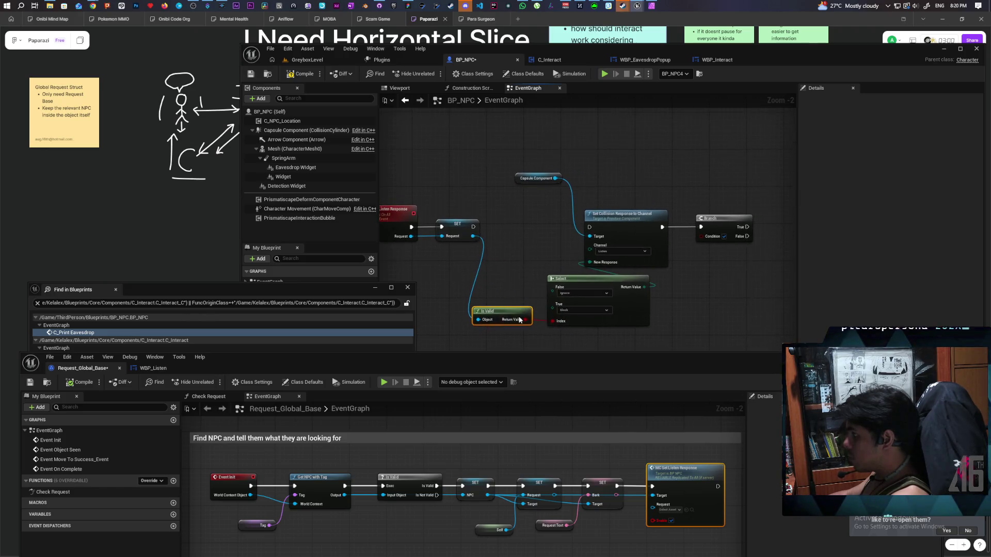
pyautogui.moveTo(473, 227)
pyautogui.mouseDown()
pyautogui.moveTo(590, 231)
pyautogui.moveTo(644, 287)
pyautogui.mouseUp()
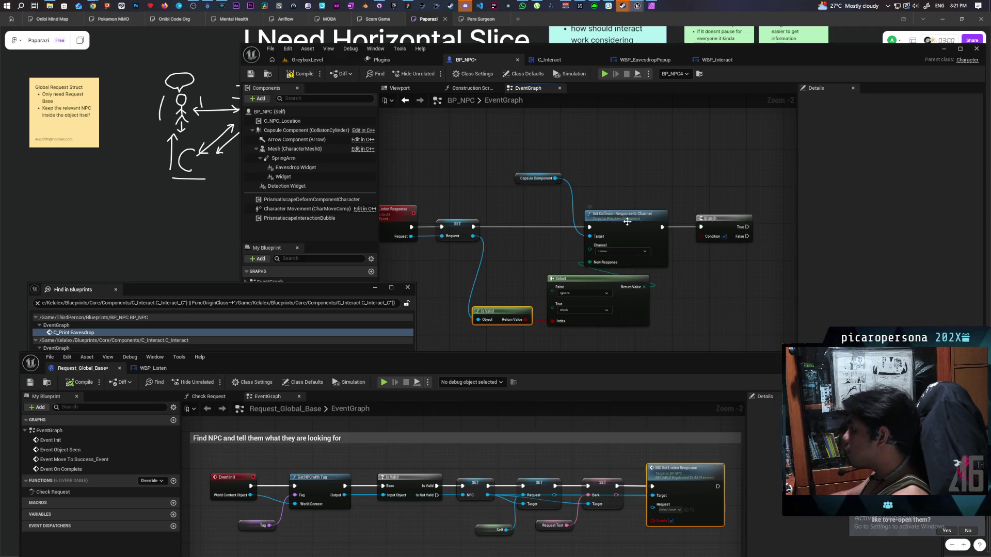
pyautogui.moveTo(561, 244); pyautogui.dragTo(517, 241)
pyautogui.moveTo(726, 195); pyautogui.dragTo(688, 255)
pyautogui.press('Delete')
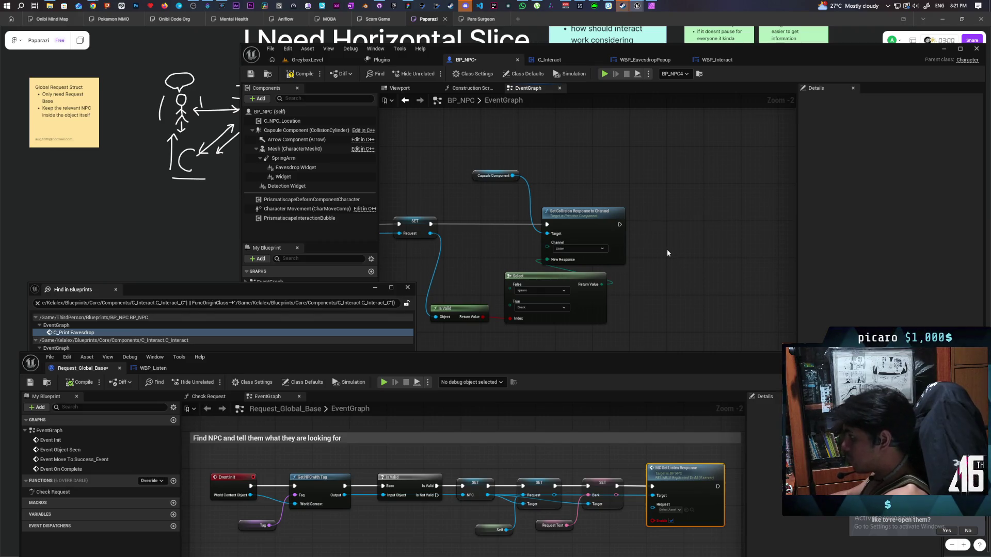
pyautogui.hotkey('ctrl', 'v')
pyautogui.moveTo(664, 231); pyautogui.dragTo(619, 224)
pyautogui.moveTo(429, 234)
pyautogui.mouseDown()
pyautogui.moveTo(641, 247)
pyautogui.moveTo(654, 233)
pyautogui.mouseUp()
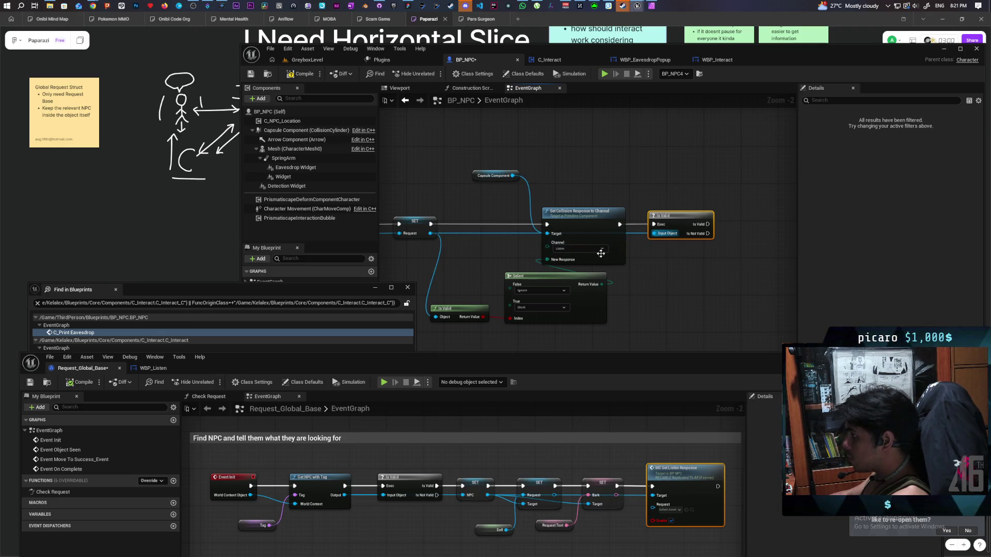
pyautogui.click(300, 74)
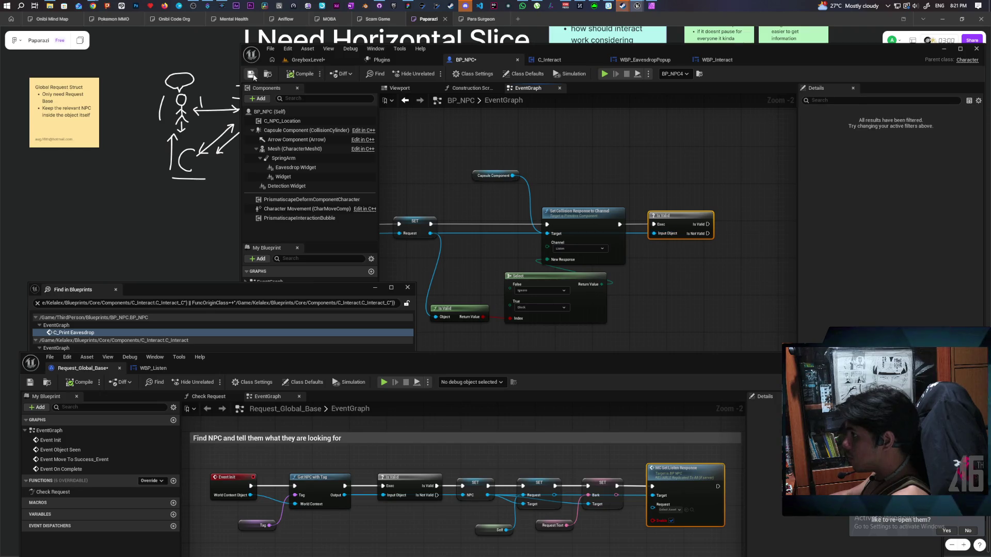
# Pan BP_NPC's graph to the Eavesdropping section and bring Find in Blueprints results forward
pyautogui.moveTo(638, 192); pyautogui.dragTo(647, 169)
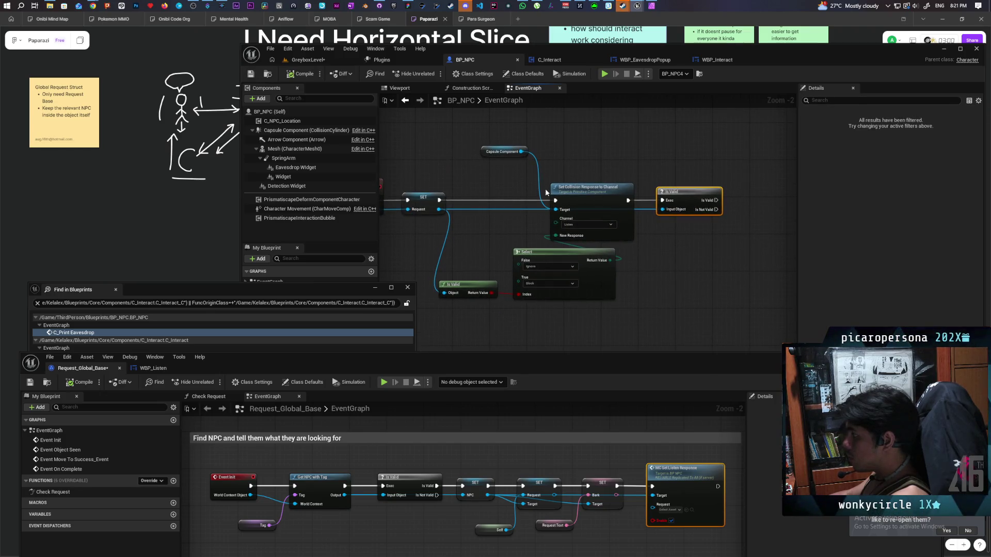
pyautogui.moveTo(496, 263); pyautogui.dragTo(542, 249)
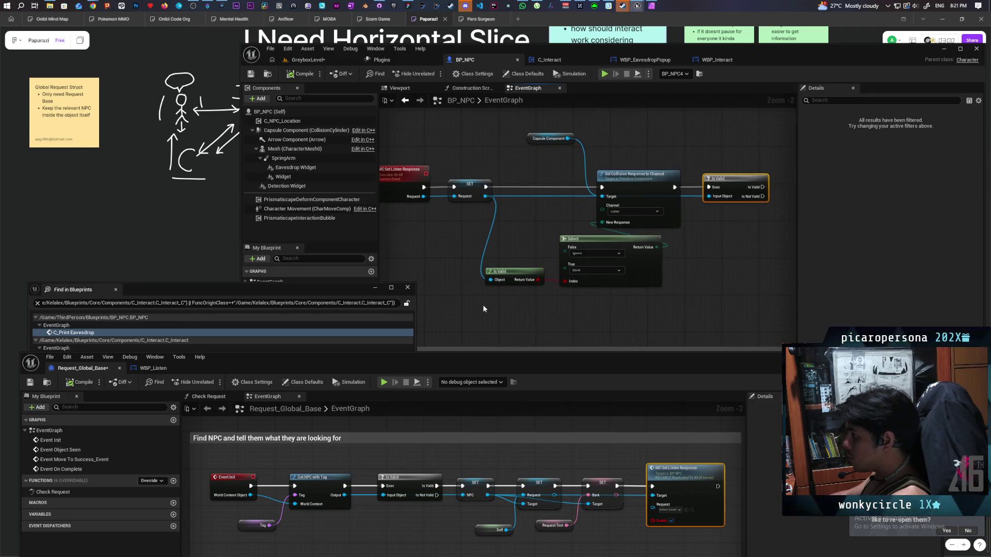
pyautogui.moveTo(359, 294)
pyautogui.mouseDown()
pyautogui.moveTo(328, 302)
pyautogui.moveTo(350, 298)
pyautogui.moveTo(348, 312)
pyautogui.mouseUp()
pyautogui.scroll(-3, 488, 268)
pyautogui.moveTo(487, 269)
pyautogui.mouseDown()
pyautogui.moveTo(694, 202)
pyautogui.moveTo(659, 217)
pyautogui.mouseUp()
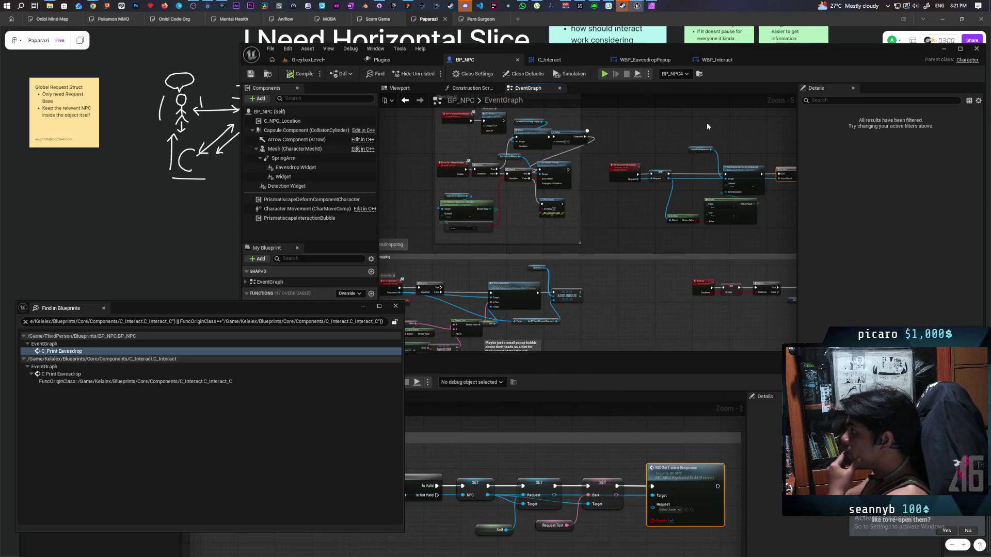
# Delete the Request and Bark SET nodes in Request_Global_Base and tidy the remaining nodes
pyautogui.moveTo(563, 361)
pyautogui.mouseDown()
pyautogui.moveTo(601, 277)
pyautogui.moveTo(584, 273)
pyautogui.mouseUp()
pyautogui.rightClick(737, 353)
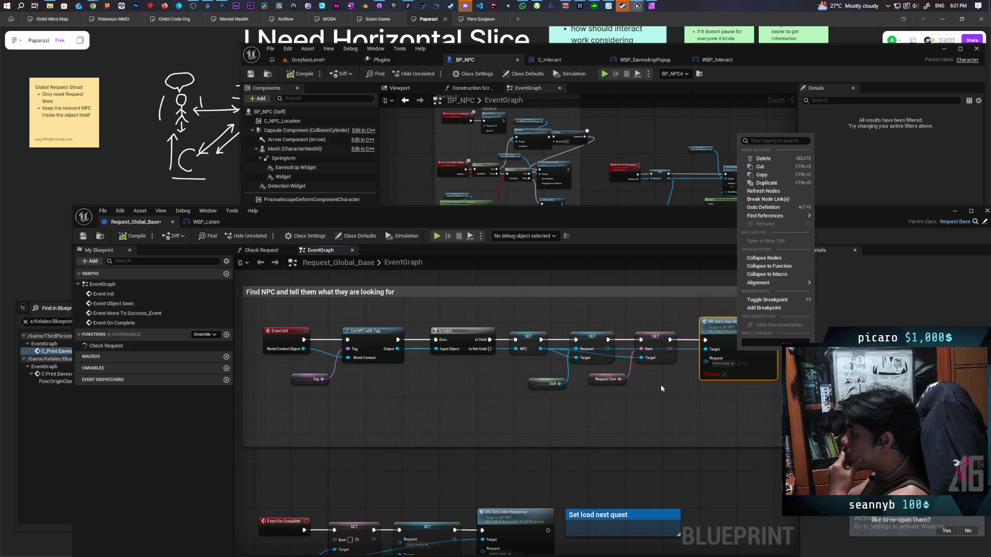
pyautogui.click(652, 403)
pyautogui.moveTo(652, 403); pyautogui.dragTo(593, 325)
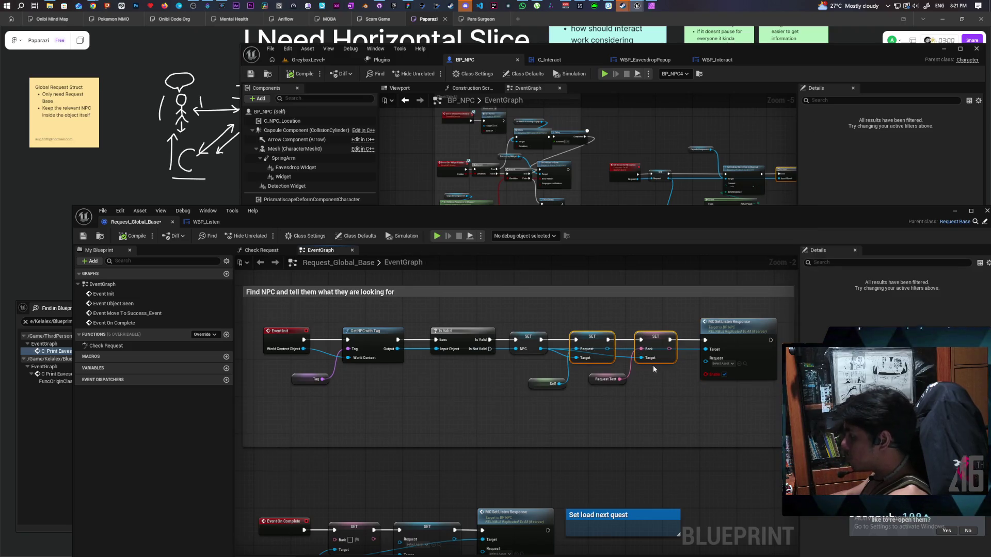
pyautogui.press('Delete')
pyautogui.moveTo(650, 398)
pyautogui.mouseDown()
pyautogui.moveTo(534, 396)
pyautogui.moveTo(537, 374)
pyautogui.mouseUp()
pyautogui.moveTo(595, 381); pyautogui.dragTo(549, 395)
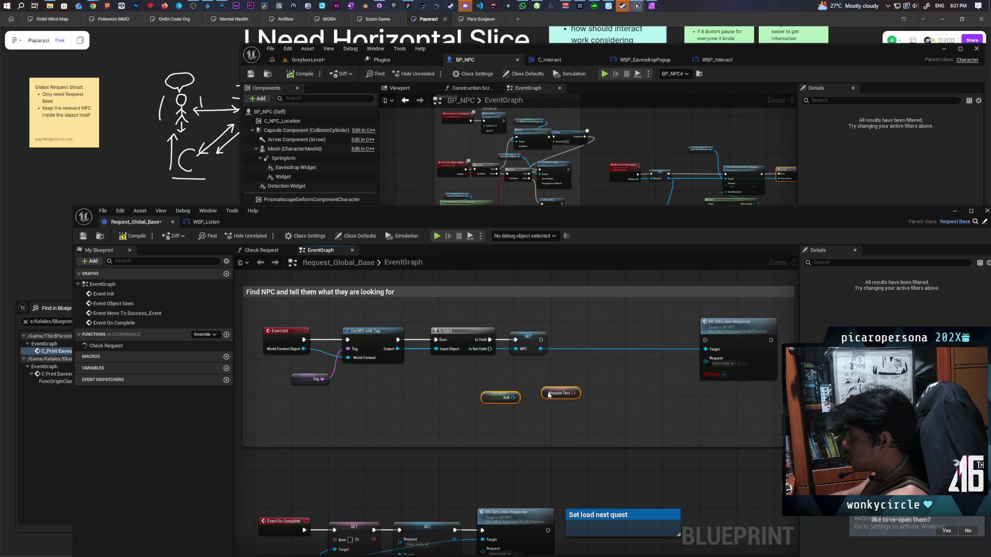
pyautogui.moveTo(729, 341)
pyautogui.mouseDown()
pyautogui.moveTo(642, 335)
pyautogui.moveTo(631, 346)
pyautogui.mouseUp()
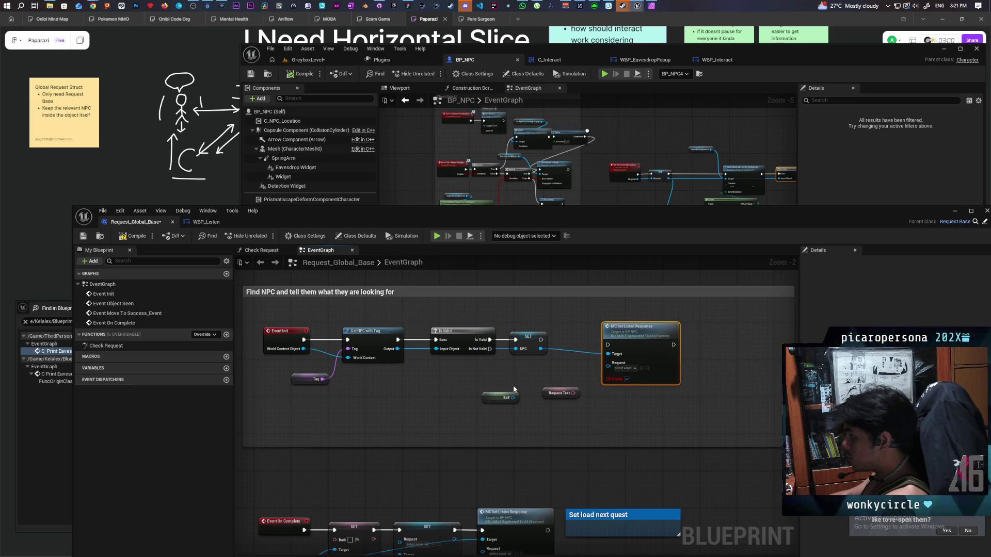
# Refresh the MC Set Listen Response call, wire its execution, and connect Self to Request
pyautogui.rightClick(631, 345)
pyautogui.click(658, 314)
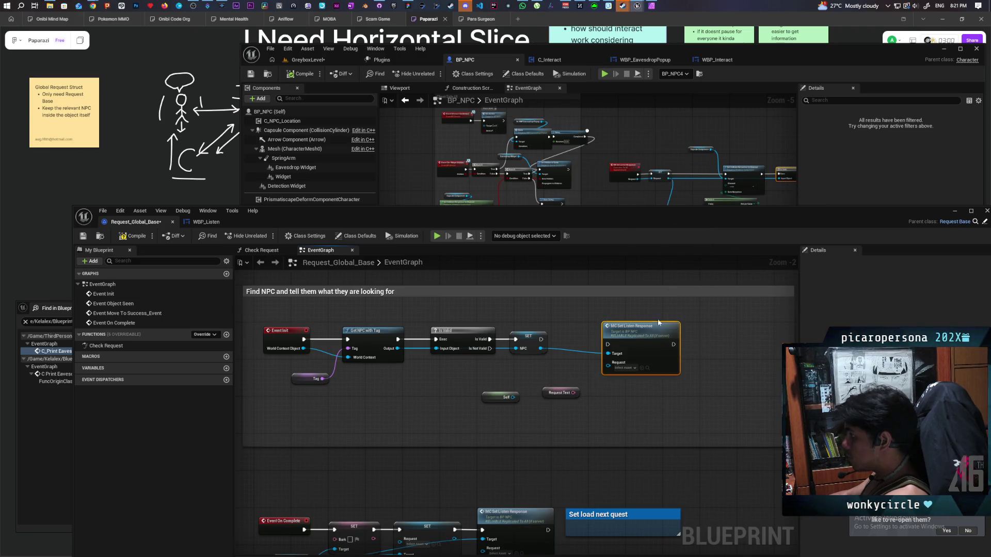
pyautogui.moveTo(540, 339)
pyautogui.mouseDown()
pyautogui.moveTo(607, 344)
pyautogui.moveTo(596, 335)
pyautogui.mouseUp()
pyautogui.moveTo(516, 398); pyautogui.dragTo(590, 360)
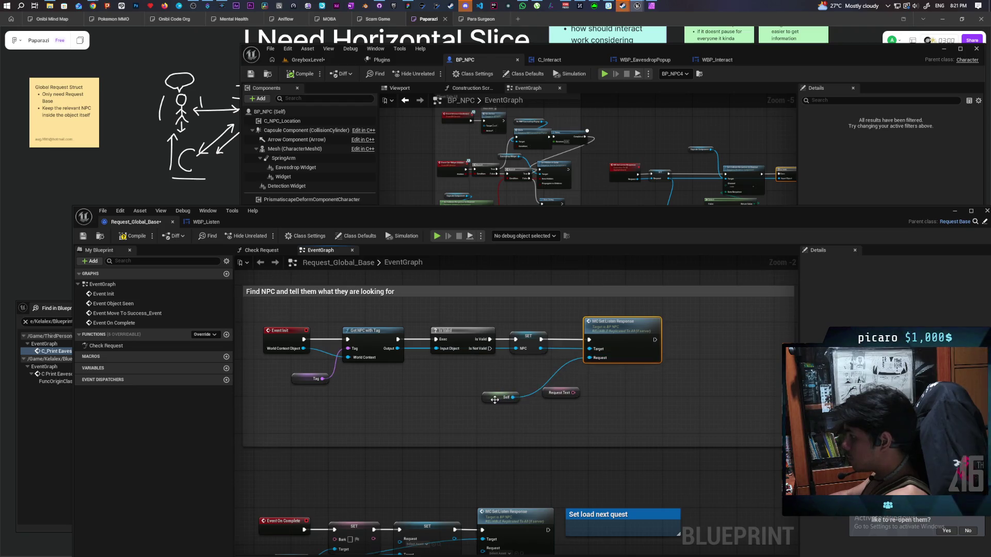
pyautogui.moveTo(500, 400); pyautogui.dragTo(553, 372)
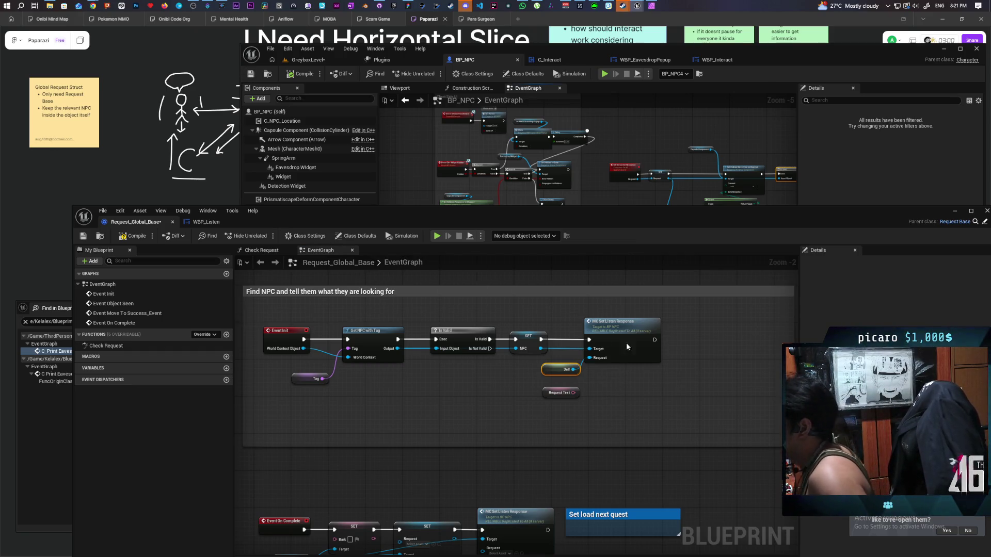
pyautogui.moveTo(693, 196); pyautogui.dragTo(640, 140)
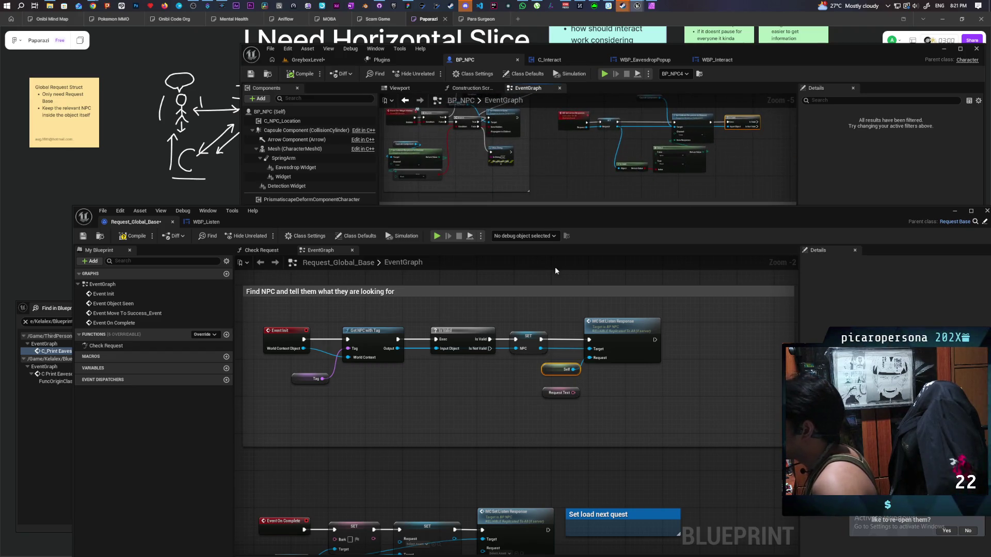
pyautogui.click(206, 221)
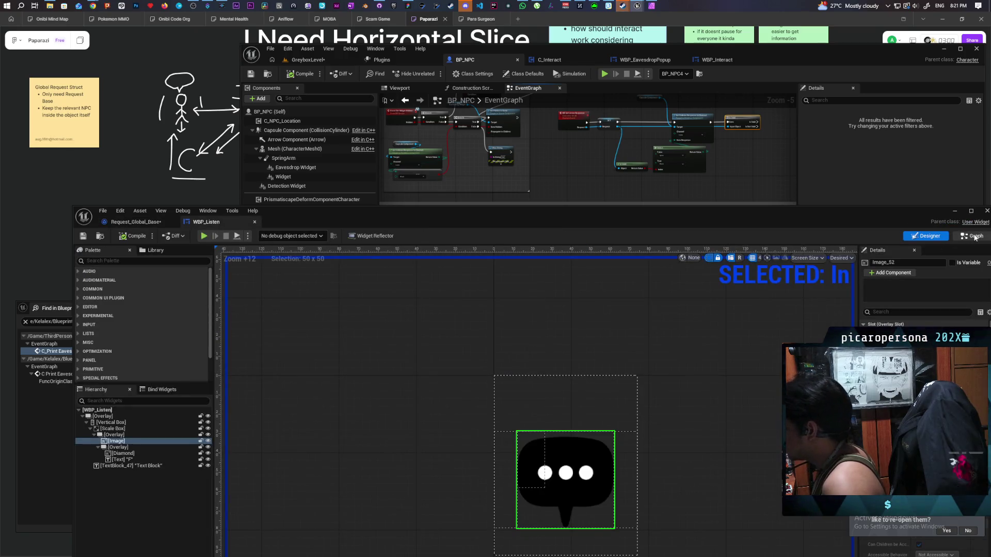
# In WBP_Listen's EventGraph, lift the disabled Event Tick group above the Show nodes and view Class Defaults
pyautogui.hotkey('ctrl', 'shift', 'g')
pyautogui.moveTo(584, 389)
pyautogui.mouseDown()
pyautogui.moveTo(571, 454)
pyautogui.moveTo(618, 405)
pyautogui.moveTo(619, 365)
pyautogui.mouseUp()
pyautogui.scroll(-4, 599, 387)
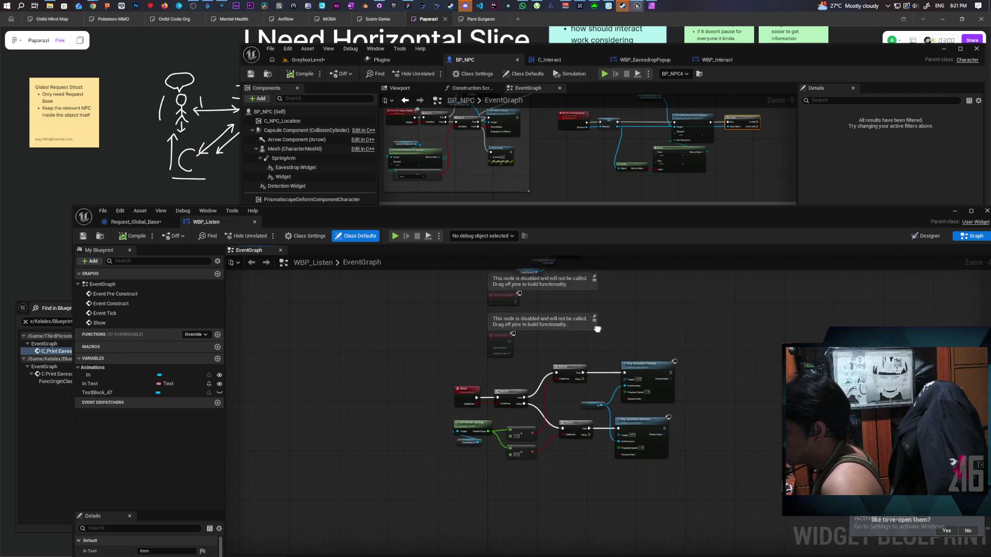
pyautogui.scroll(4, 595, 390)
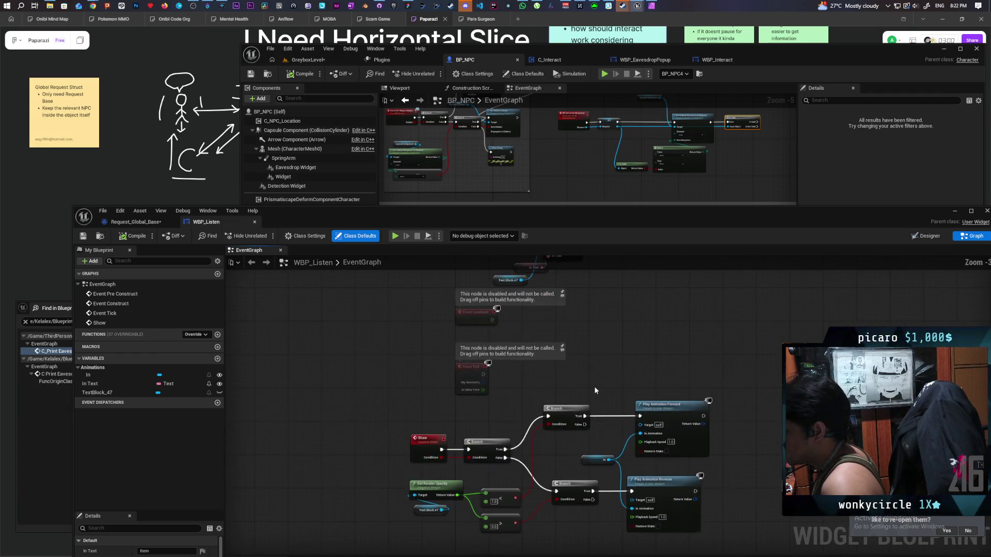
pyautogui.moveTo(588, 372)
pyautogui.mouseDown()
pyautogui.moveTo(599, 435)
pyautogui.moveTo(615, 401)
pyautogui.moveTo(626, 403)
pyautogui.moveTo(607, 423)
pyautogui.mouseUp()
pyautogui.moveTo(434, 283)
pyautogui.mouseDown()
pyautogui.moveTo(547, 346)
pyautogui.moveTo(614, 423)
pyautogui.mouseUp()
pyautogui.moveTo(495, 433); pyautogui.dragTo(487, 417)
pyautogui.moveTo(459, 384)
pyautogui.mouseDown()
pyautogui.moveTo(446, 362)
pyautogui.moveTo(453, 320)
pyautogui.moveTo(463, 328)
pyautogui.mouseUp()
pyautogui.scroll(-2, 537, 376)
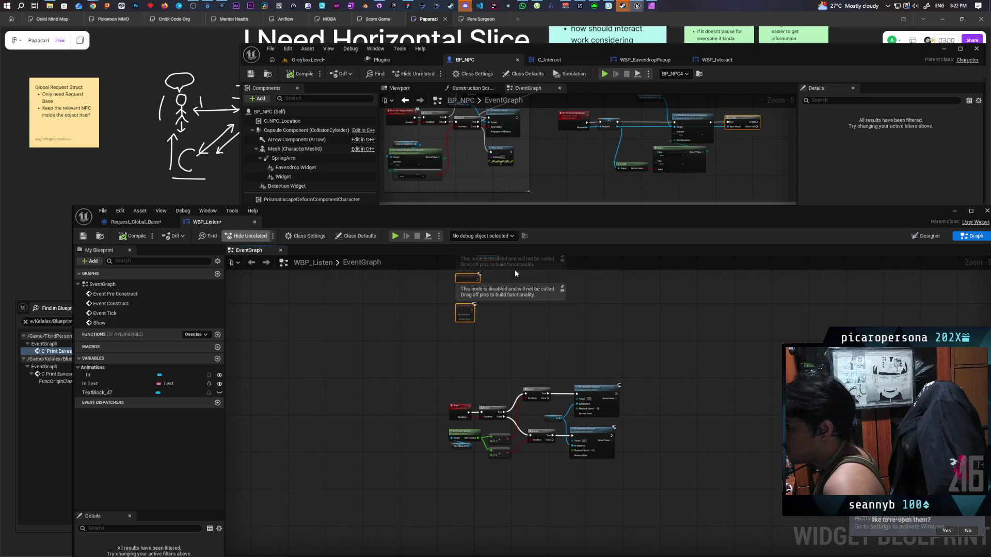
pyautogui.click(926, 236)
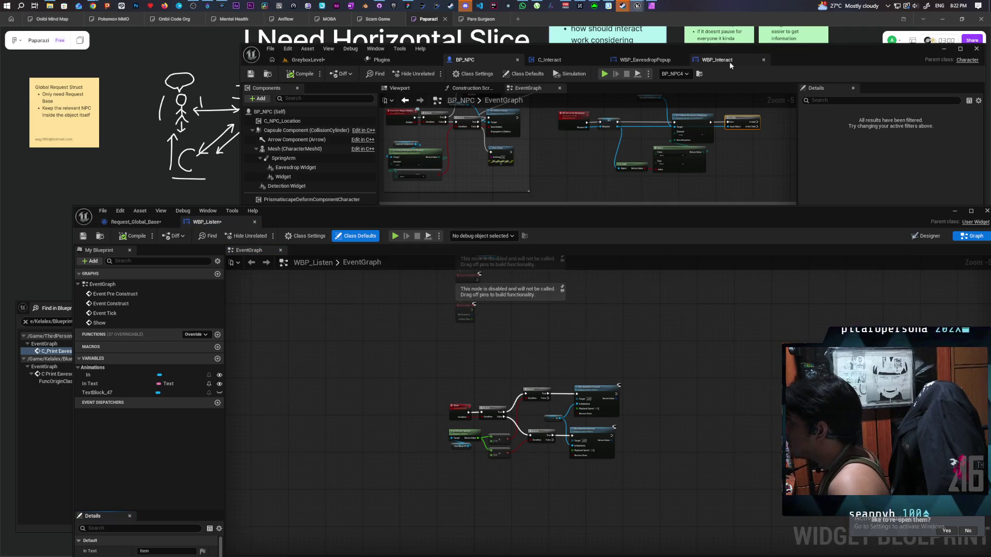
# In WBP_EavesdropPopup's event graph, move the upper node cluster up and left to free space
pyautogui.click(658, 60)
pyautogui.moveTo(688, 238); pyautogui.dragTo(625, 491)
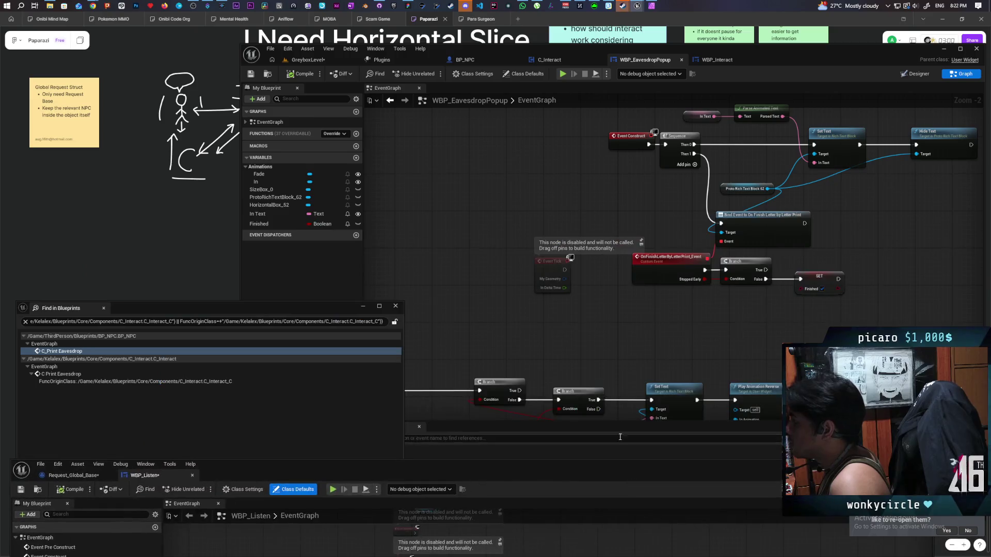
pyautogui.scroll(-3, 630, 293)
pyautogui.moveTo(593, 181)
pyautogui.mouseDown()
pyautogui.moveTo(587, 230)
pyautogui.moveTo(601, 264)
pyautogui.mouseUp()
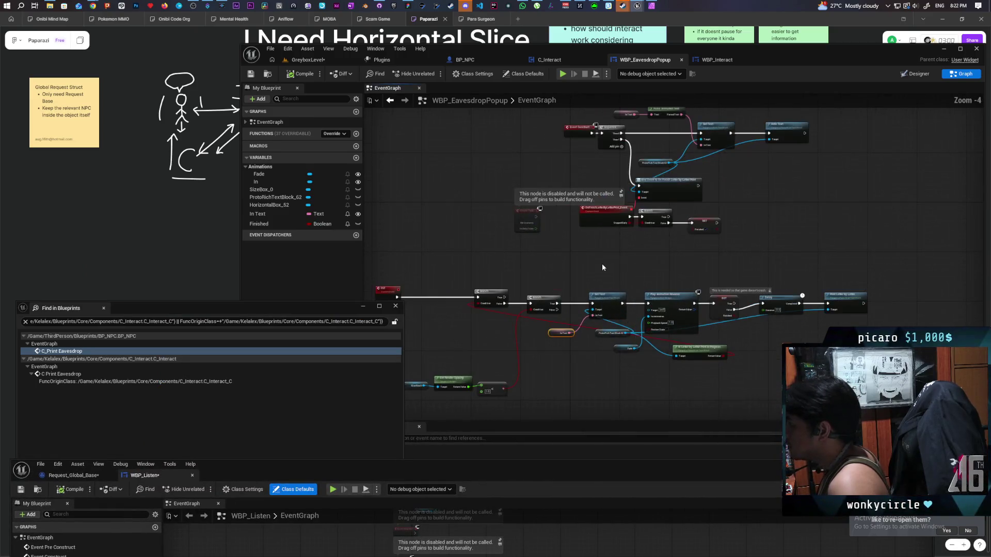
pyautogui.scroll(1, 602, 263)
pyautogui.click(404, 236)
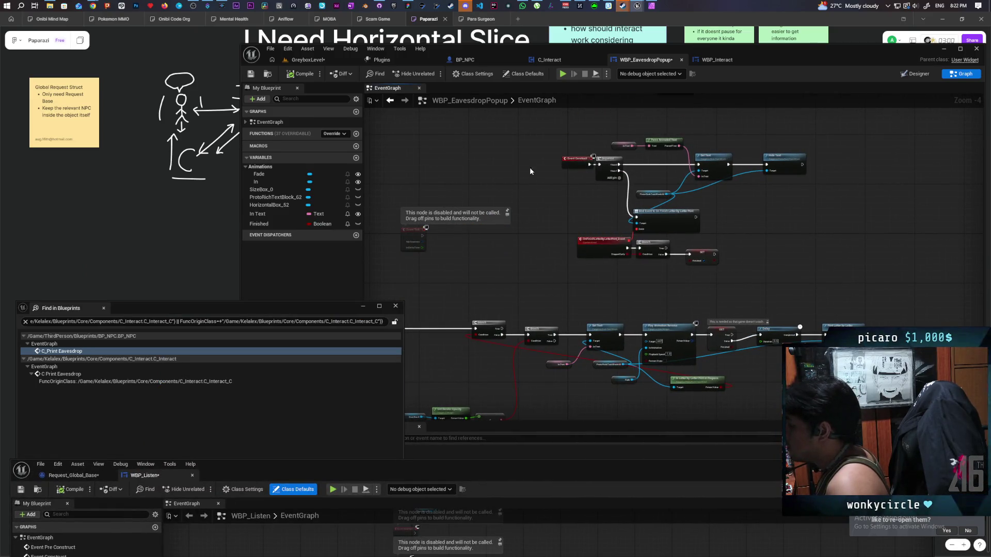
pyautogui.moveTo(724, 226); pyautogui.dragTo(798, 253)
pyautogui.moveTo(685, 221)
pyautogui.mouseDown()
pyautogui.moveTo(660, 198)
pyautogui.moveTo(593, 180)
pyautogui.mouseUp()
pyautogui.click(622, 253)
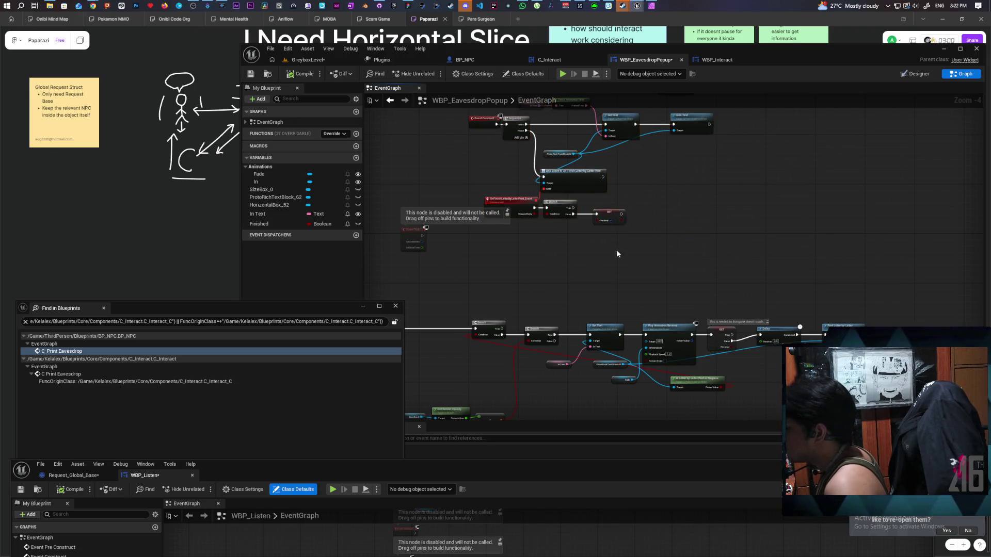
# Paste a custom event named Set New Text and paste In Text and Set Text nodes beside it
pyautogui.hotkey('ctrl', 'v')
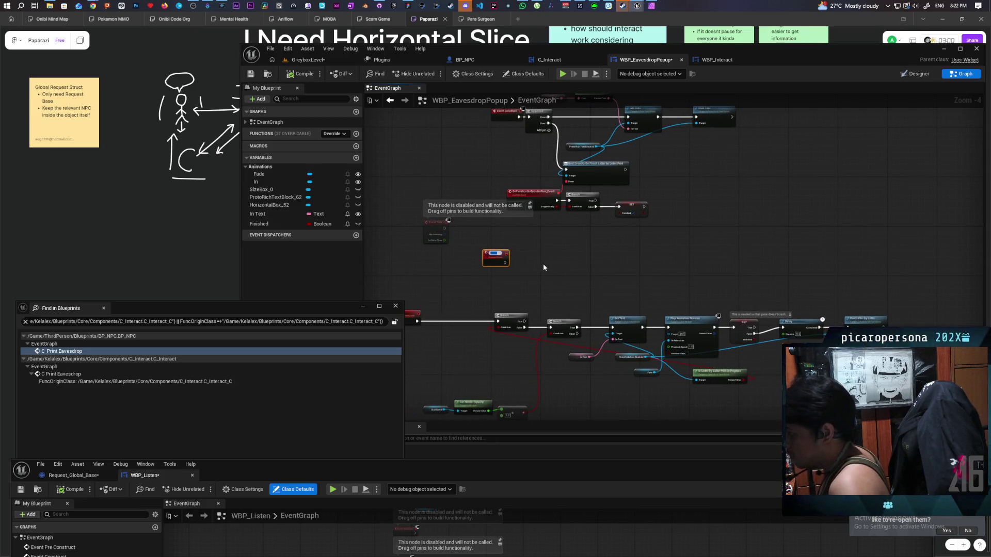
pyautogui.write('I')
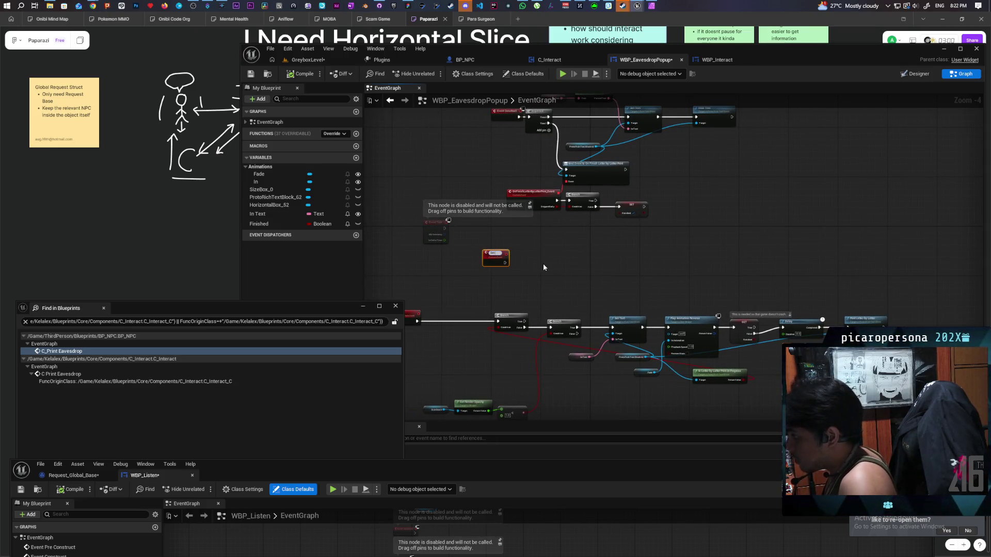
pyautogui.write('w Text')
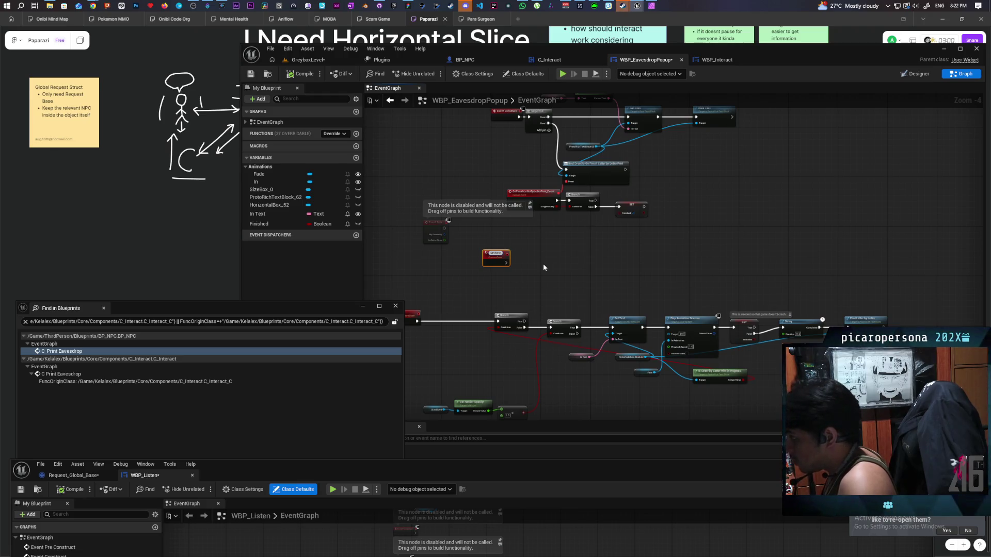
pyautogui.press('Return')
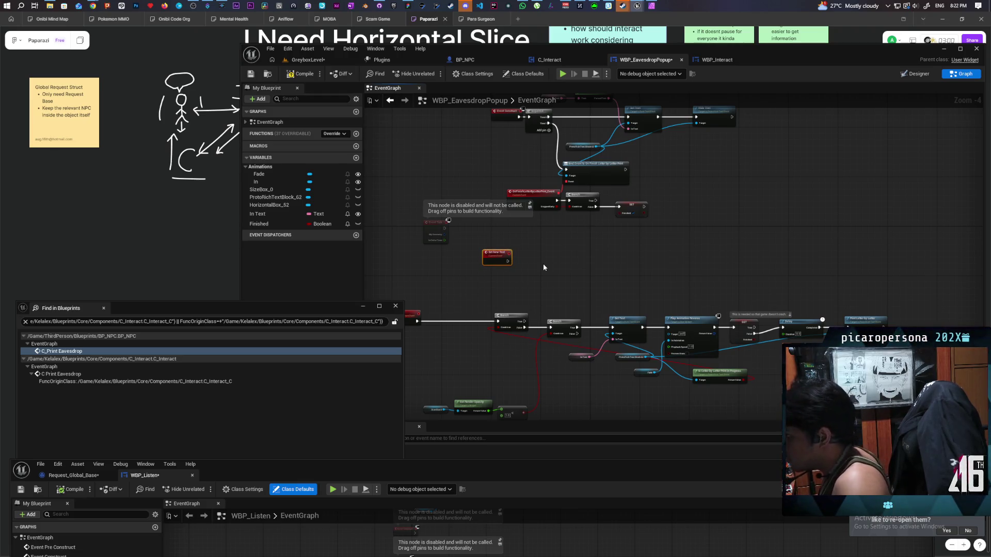
pyautogui.moveTo(543, 268)
pyautogui.mouseDown()
pyautogui.moveTo(592, 263)
pyautogui.moveTo(583, 302)
pyautogui.mouseUp()
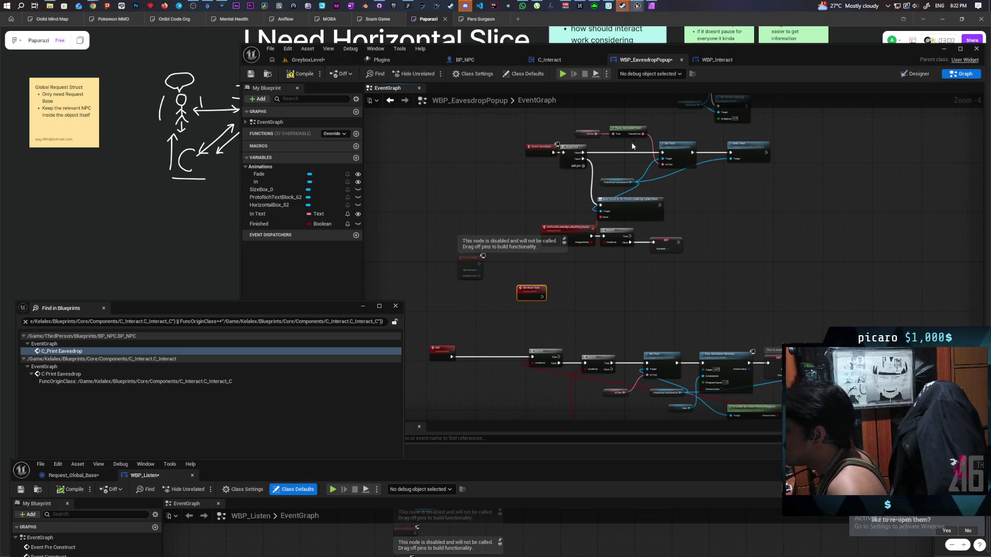
pyautogui.moveTo(654, 153); pyautogui.dragTo(671, 161)
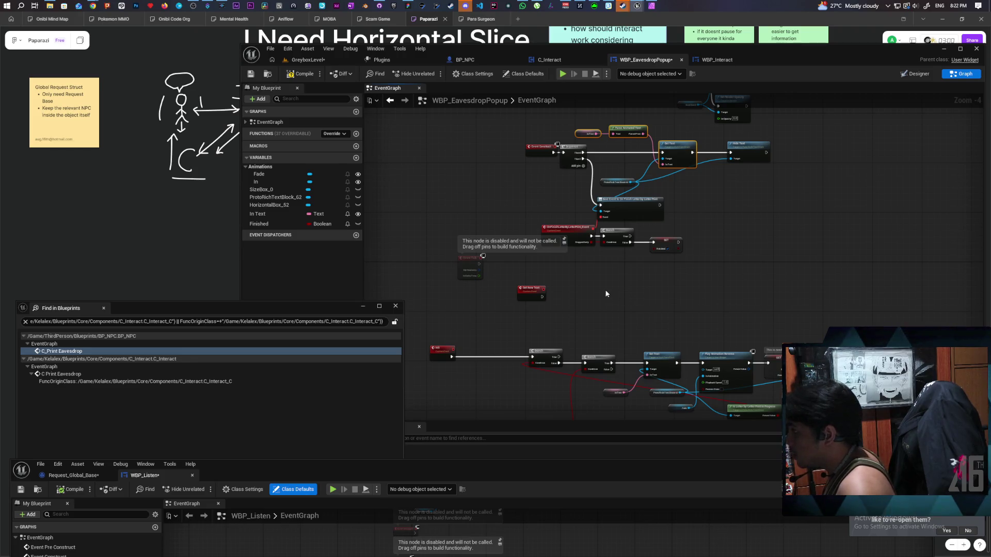
pyautogui.hotkey('ctrl', 'v')
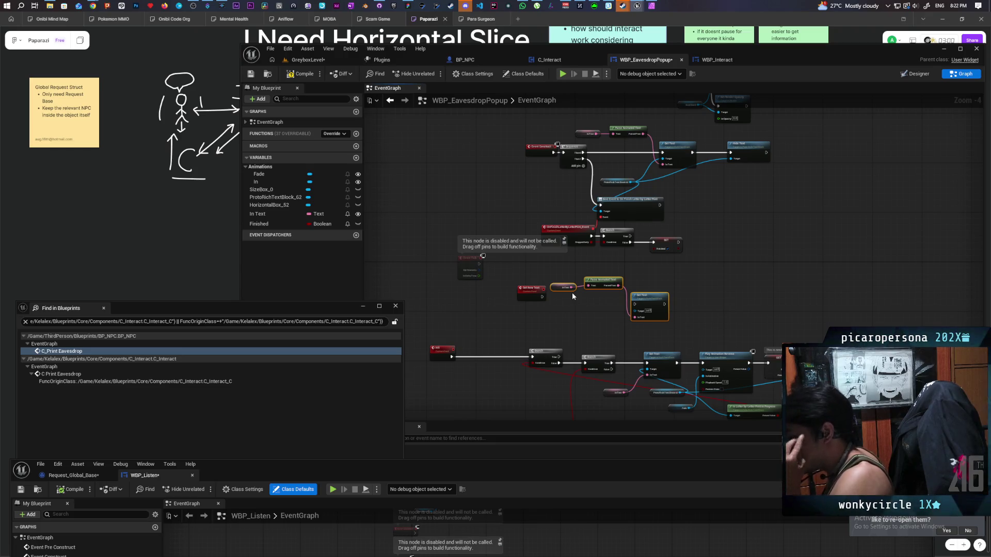
# Add an In Text setter feeding Parse Animated Text and Set Text, removing the unused getter
pyautogui.moveTo(245, 211)
pyautogui.mouseDown()
pyautogui.moveTo(510, 321)
pyautogui.moveTo(571, 287)
pyautogui.moveTo(494, 301)
pyautogui.mouseUp()
pyautogui.scroll(4, 573, 310)
pyautogui.moveTo(590, 300); pyautogui.dragTo(605, 265)
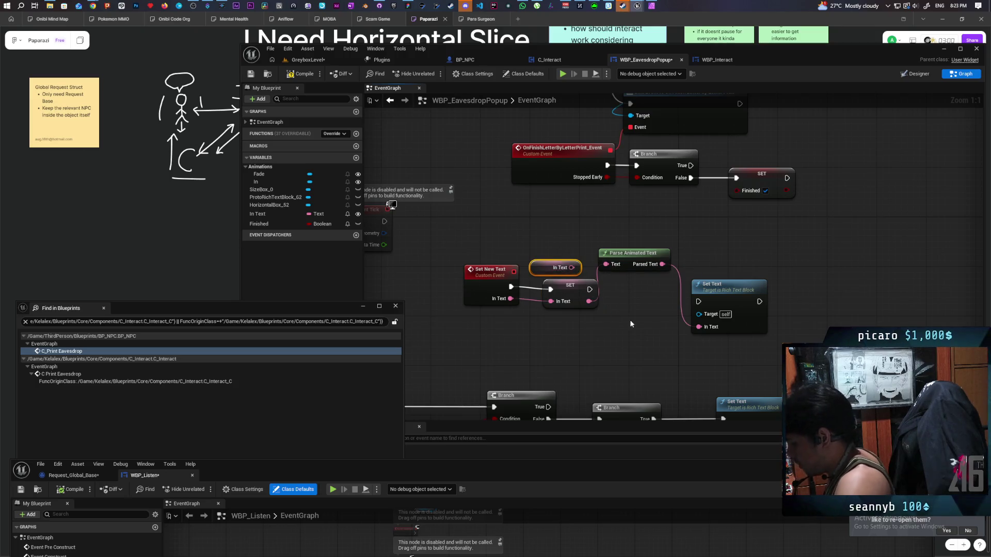
pyautogui.press('Delete')
pyautogui.moveTo(631, 254); pyautogui.dragTo(619, 333)
pyautogui.moveTo(723, 287); pyautogui.dragTo(691, 262)
pyautogui.moveTo(588, 290); pyautogui.dragTo(667, 279)
pyautogui.moveTo(476, 251)
pyautogui.mouseDown()
pyautogui.moveTo(727, 293)
pyautogui.moveTo(692, 284)
pyautogui.mouseUp()
pyautogui.click(777, 281)
pyautogui.moveTo(546, 328); pyautogui.dragTo(514, 303)
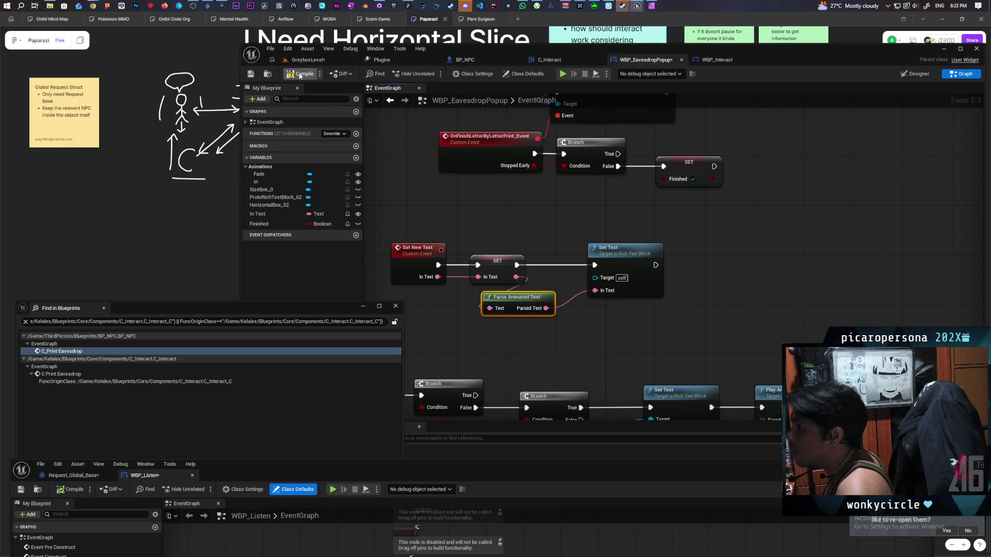
# Connect Proto Rich Text Block 62 to Set Text's target and add a Hide Text copy after it
pyautogui.scroll(-1, 599, 212)
pyautogui.moveTo(599, 212)
pyautogui.mouseDown()
pyautogui.moveTo(608, 297)
pyautogui.moveTo(629, 312)
pyautogui.mouseUp()
pyautogui.scroll(-2, 629, 311)
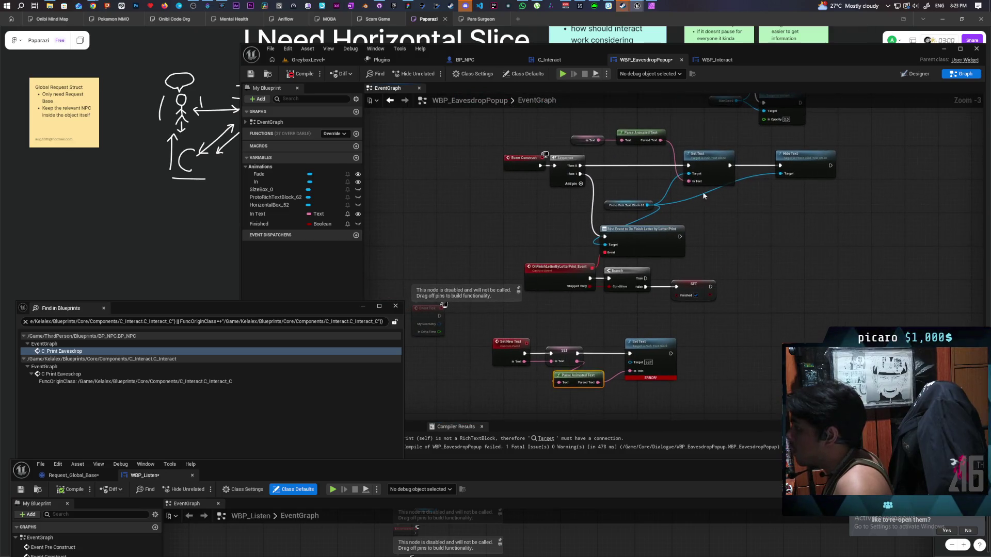
pyautogui.click(630, 207)
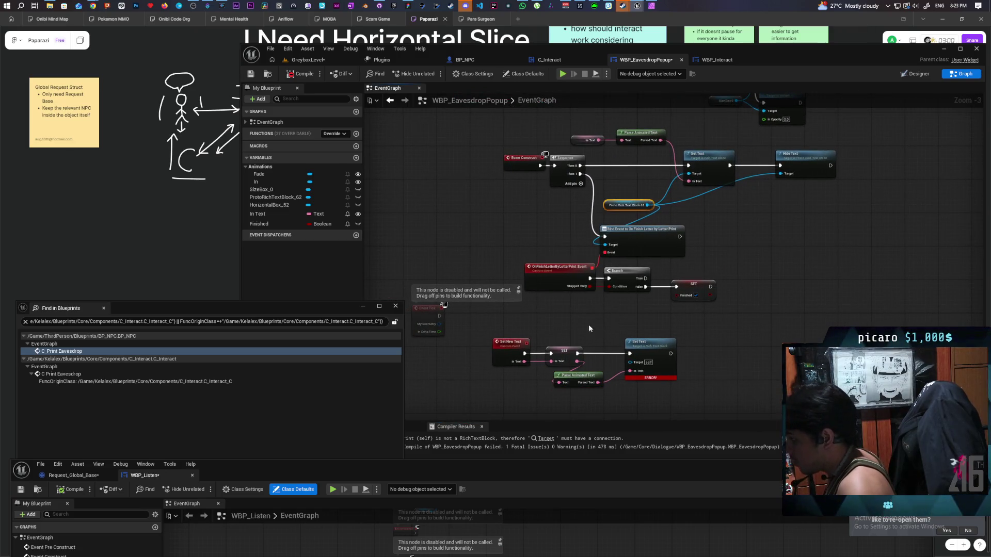
pyautogui.moveTo(631, 327); pyautogui.dragTo(629, 361)
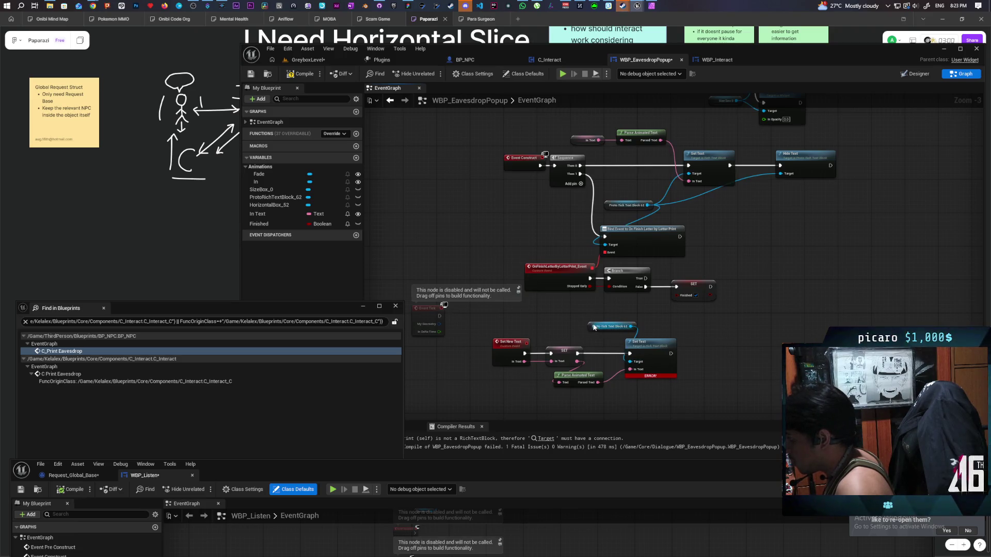
pyautogui.moveTo(594, 327); pyautogui.dragTo(576, 331)
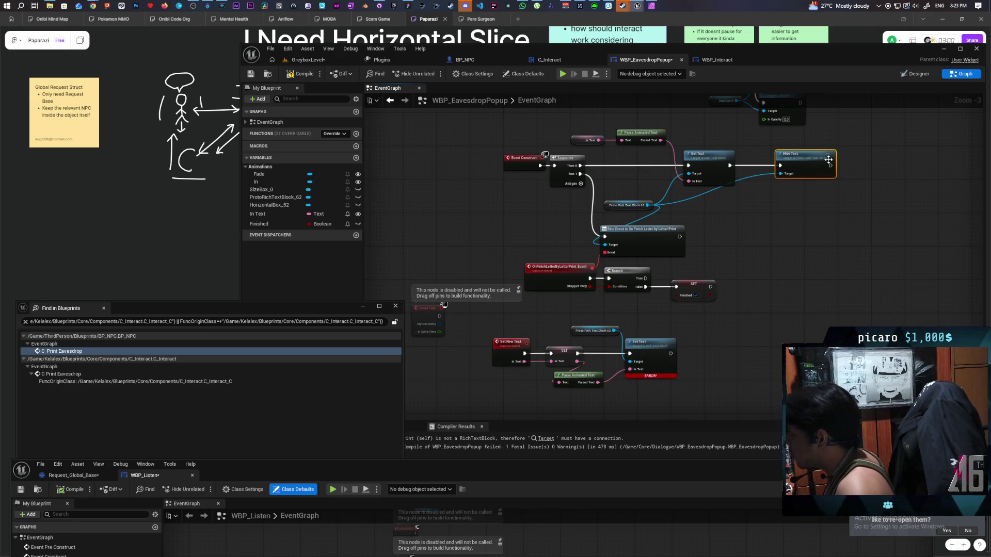
pyautogui.hotkey('ctrl', 'c')
pyautogui.hotkey('ctrl', 'v')
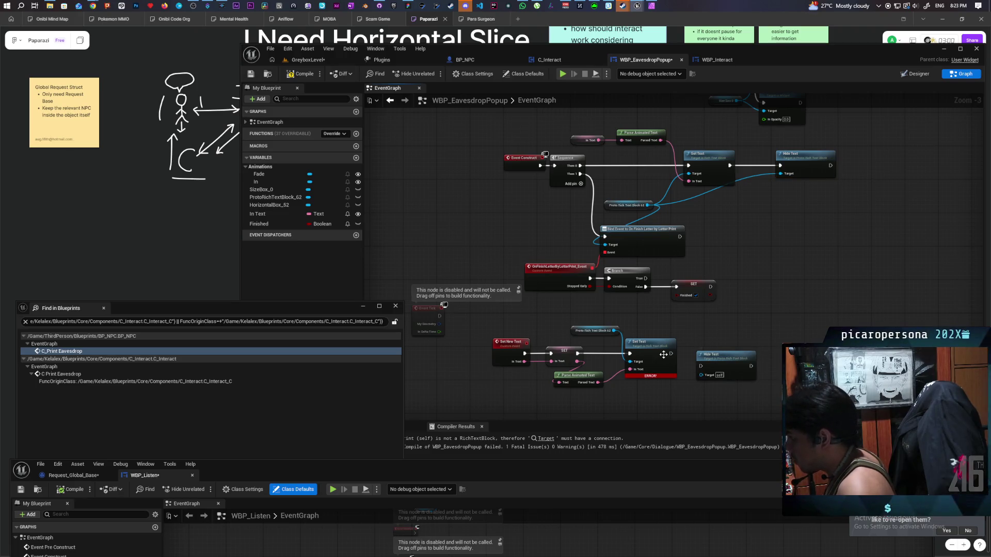
pyautogui.moveTo(619, 334)
pyautogui.mouseDown()
pyautogui.moveTo(692, 373)
pyautogui.moveTo(700, 366)
pyautogui.mouseUp()
pyautogui.press('Escape')
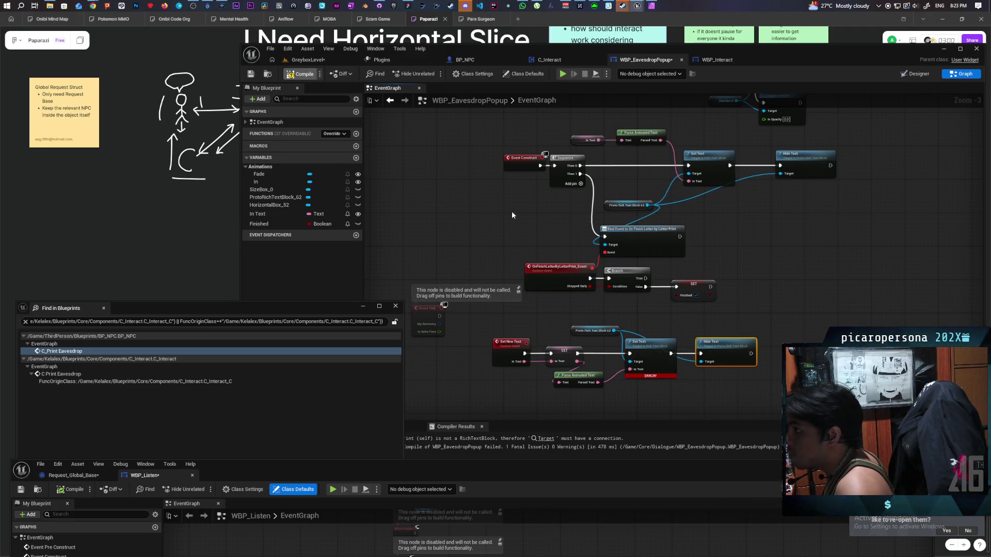
# Compile and save the popup, then set Finished after hiding the text
pyautogui.press('F7')
pyautogui.hotkey('ctrl', 's')
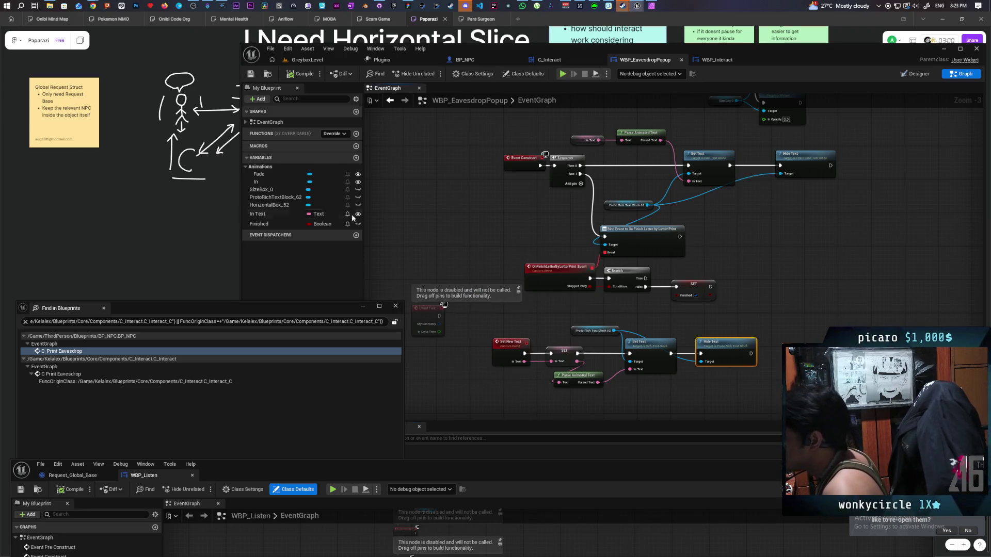
pyautogui.click(282, 223)
pyautogui.moveTo(751, 354); pyautogui.dragTo(774, 350)
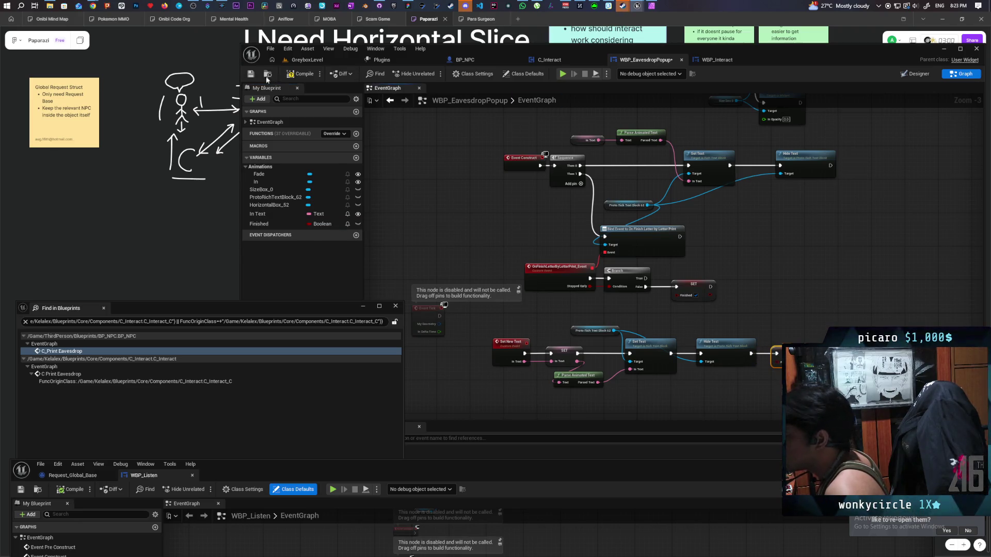
pyautogui.hotkey('ctrl', 's')
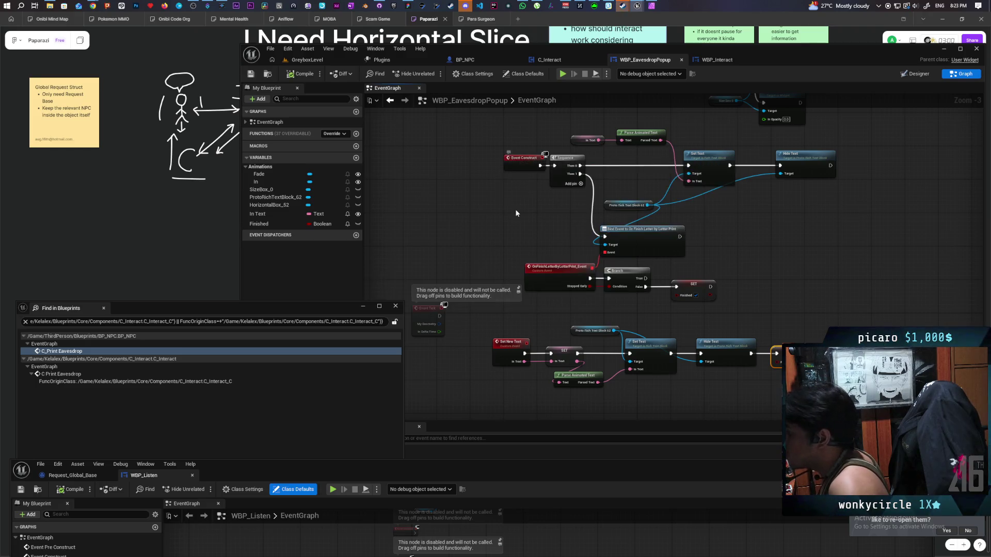
# Delete the old Set Text node and shift the right-hand node group slightly left
pyautogui.scroll(-3, 510, 163)
pyautogui.scroll(3, 624, 242)
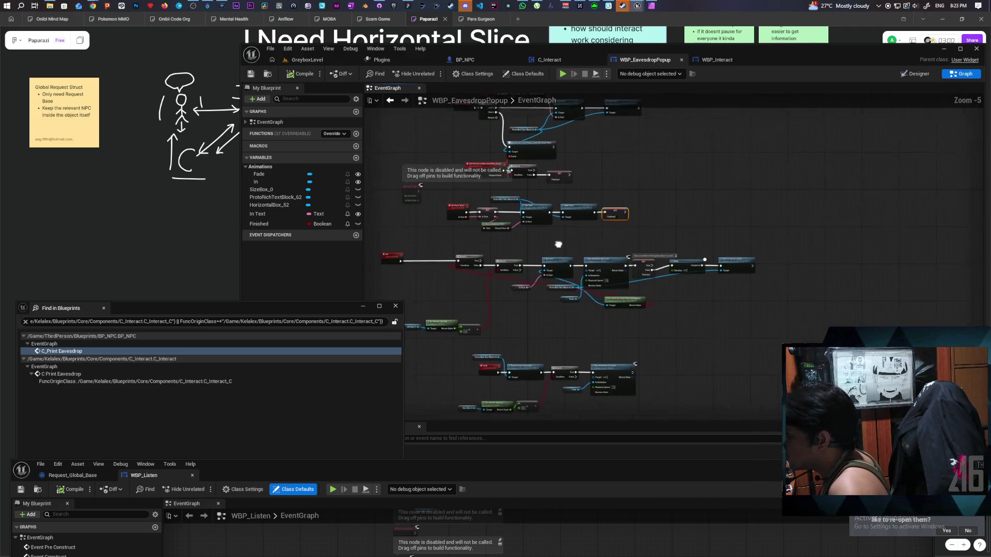
pyautogui.scroll(-1, 636, 220)
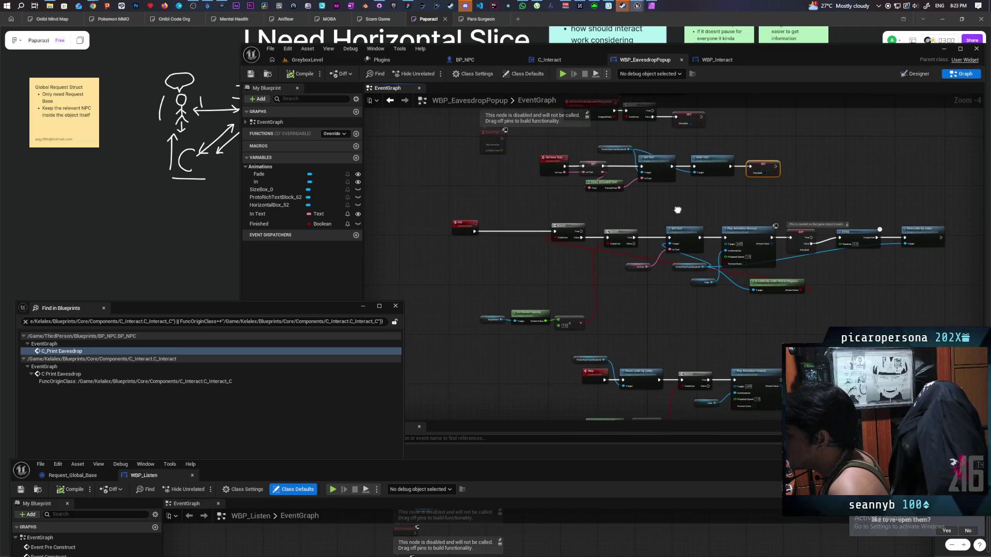
pyautogui.moveTo(600, 246); pyautogui.dragTo(691, 241)
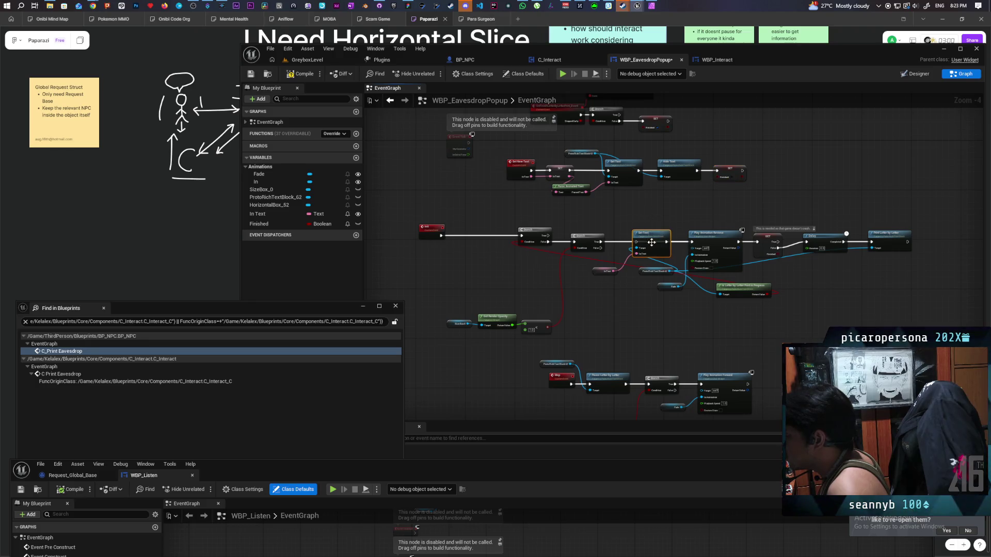
pyautogui.press('Delete')
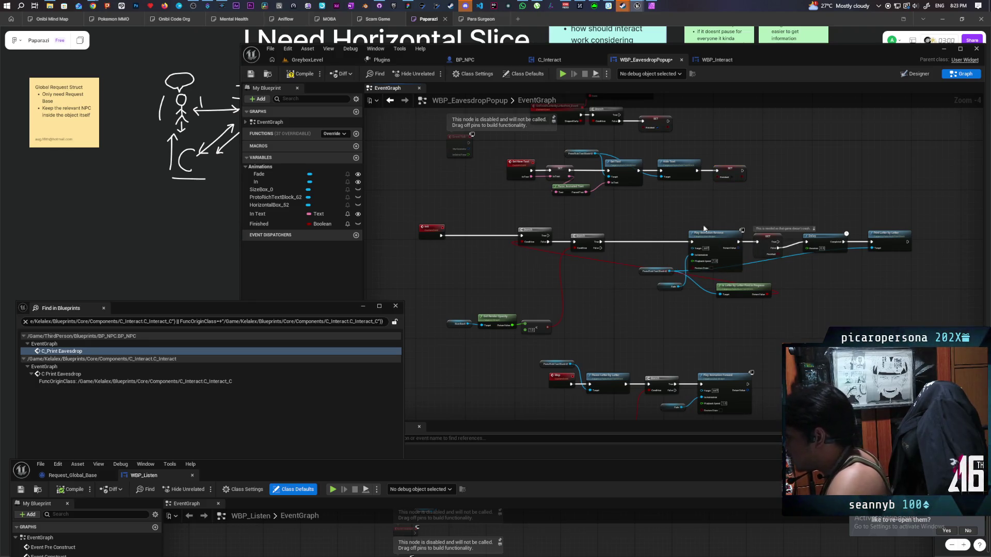
pyautogui.moveTo(660, 215); pyautogui.dragTo(910, 318)
pyautogui.moveTo(663, 236); pyautogui.dragTo(661, 236)
pyautogui.click(778, 311)
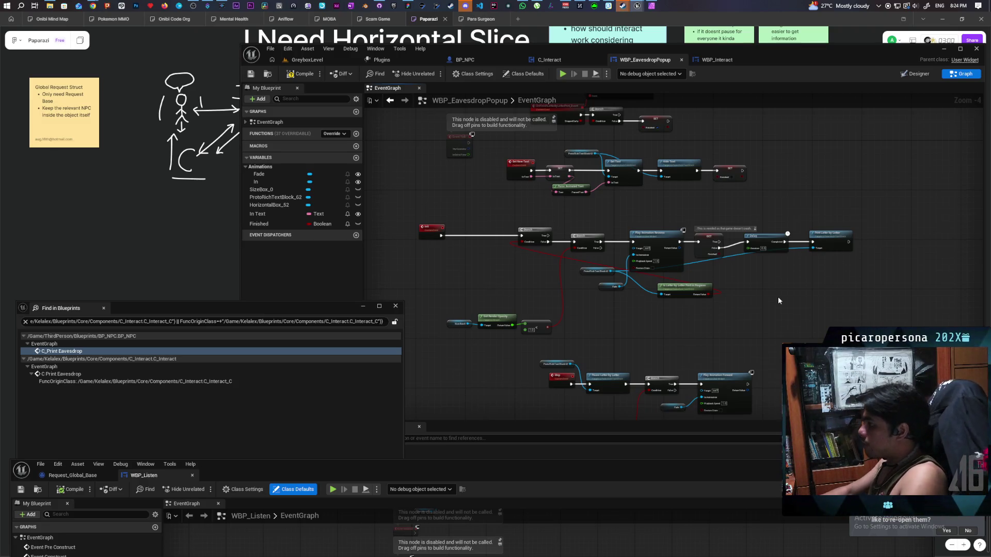
# Pan around the popup graph, then switch to the WBP_Interact blueprint
pyautogui.moveTo(778, 297); pyautogui.dragTo(735, 272)
pyautogui.moveTo(660, 199); pyautogui.dragTo(676, 150)
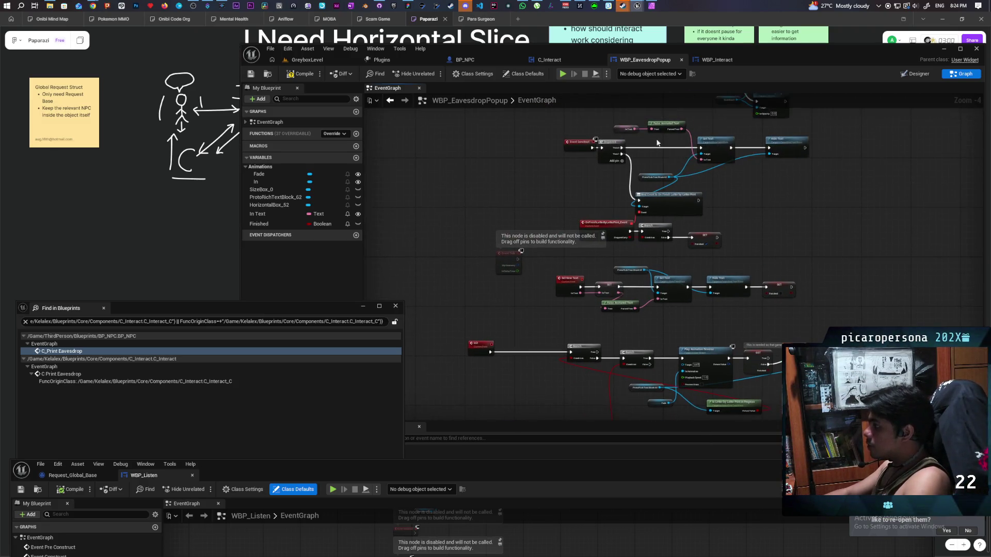
pyautogui.moveTo(766, 204); pyautogui.dragTo(759, 168)
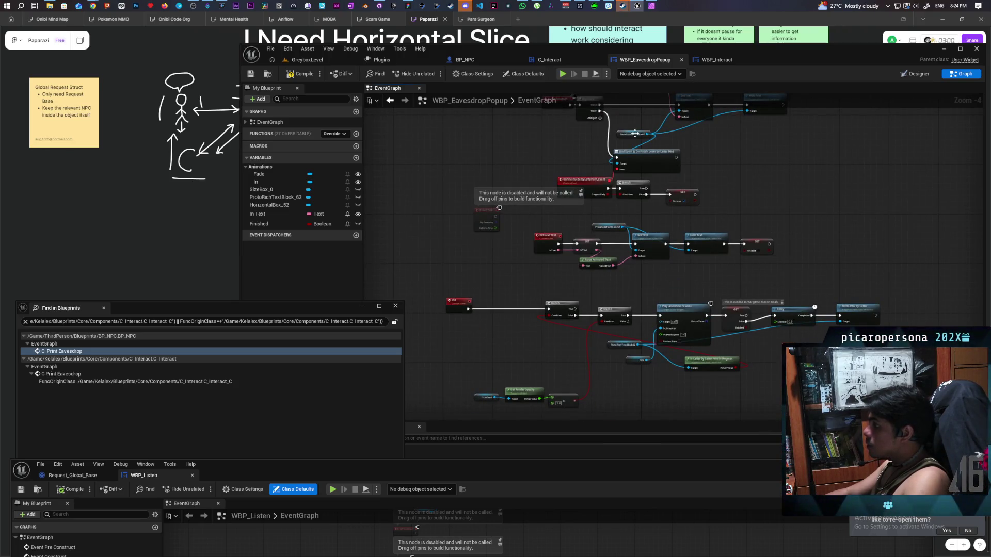
pyautogui.click(713, 61)
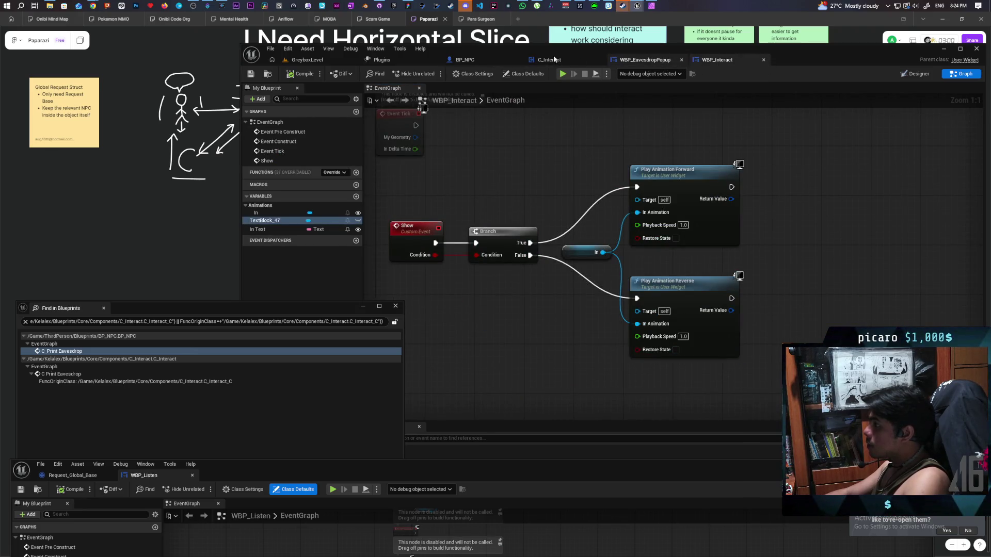
# In BP_NPC's event graph, drop the As WBP Eavesdrop Popup variable in as a Get node
pyautogui.click(484, 57)
pyautogui.moveTo(689, 192)
pyautogui.mouseDown()
pyautogui.moveTo(663, 217)
pyautogui.moveTo(675, 224)
pyautogui.moveTo(653, 252)
pyautogui.mouseUp()
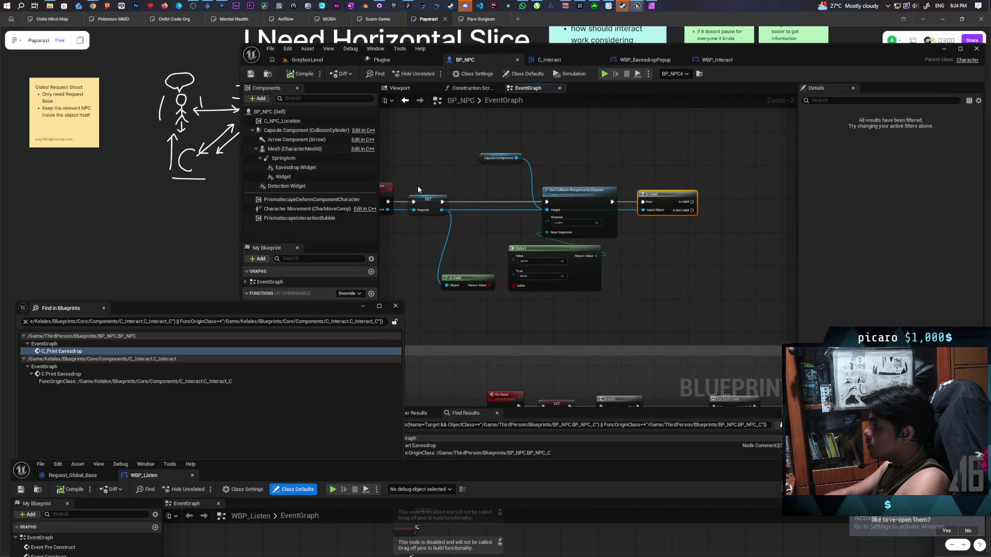
pyautogui.moveTo(354, 315)
pyautogui.mouseDown()
pyautogui.moveTo(356, 416)
pyautogui.moveTo(398, 503)
pyautogui.moveTo(382, 496)
pyautogui.moveTo(406, 428)
pyautogui.moveTo(368, 466)
pyautogui.moveTo(370, 509)
pyautogui.moveTo(370, 490)
pyautogui.mouseUp()
pyautogui.moveTo(278, 466)
pyautogui.mouseDown()
pyautogui.moveTo(639, 216)
pyautogui.moveTo(659, 154)
pyautogui.moveTo(722, 175)
pyautogui.mouseUp()
pyautogui.click(658, 154)
# Add the popup's Set New Text call and wire MC Set Listen Response's In Text into it
pyautogui.write('set new text')
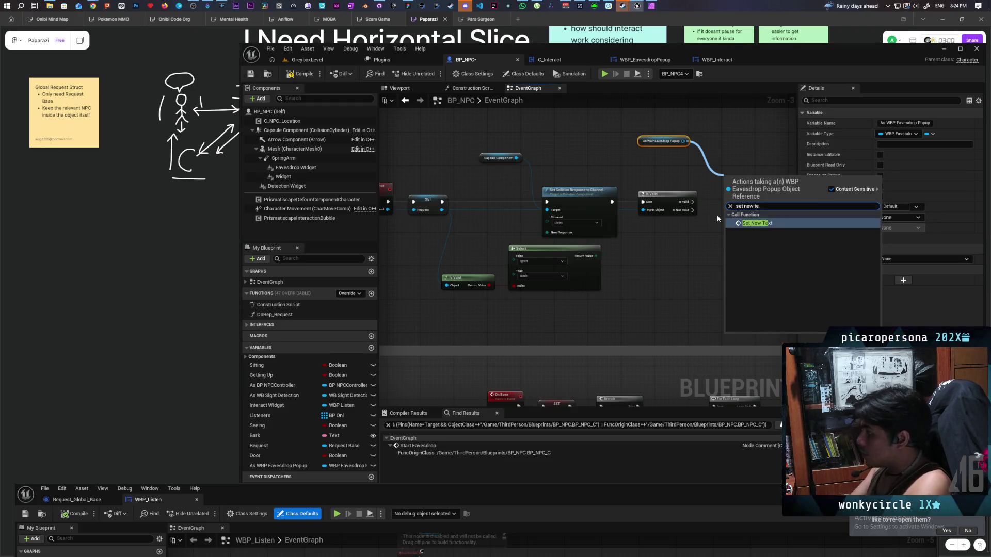
pyautogui.press('Return')
pyautogui.scroll(3, 711, 213)
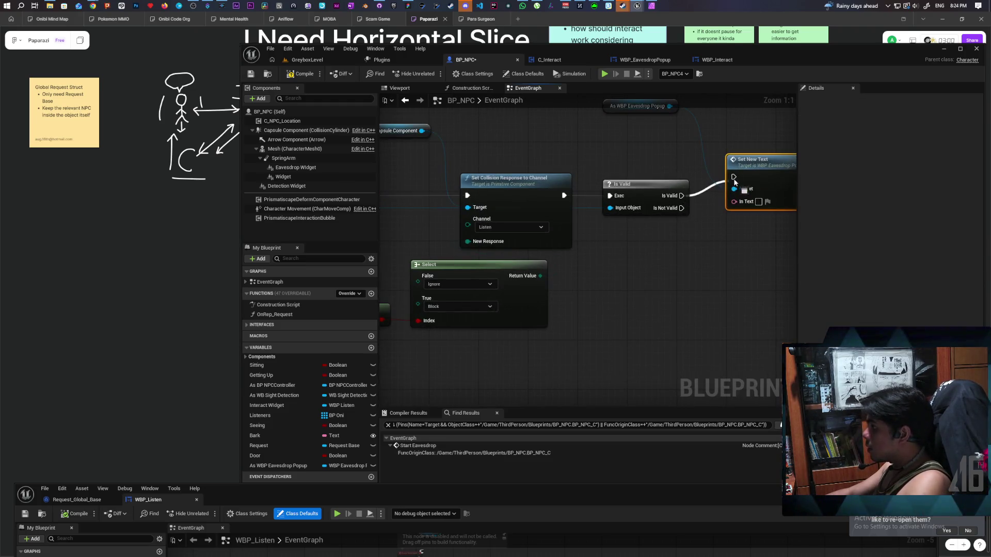
pyautogui.moveTo(608, 108); pyautogui.dragTo(619, 149)
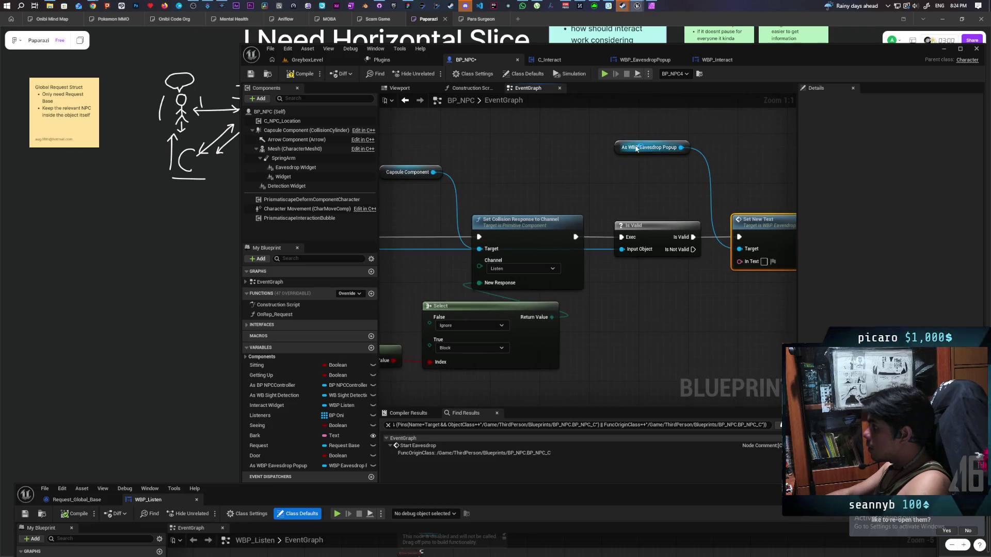
pyautogui.click(619, 149)
pyautogui.scroll(-3, 778, 251)
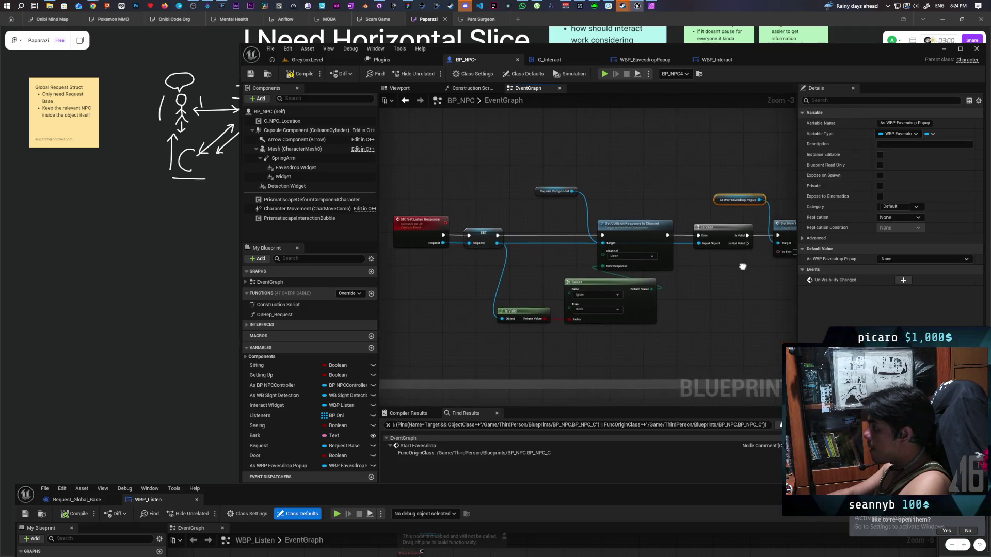
pyautogui.moveTo(777, 251)
pyautogui.mouseDown()
pyautogui.moveTo(729, 347)
pyautogui.moveTo(438, 247)
pyautogui.mouseUp()
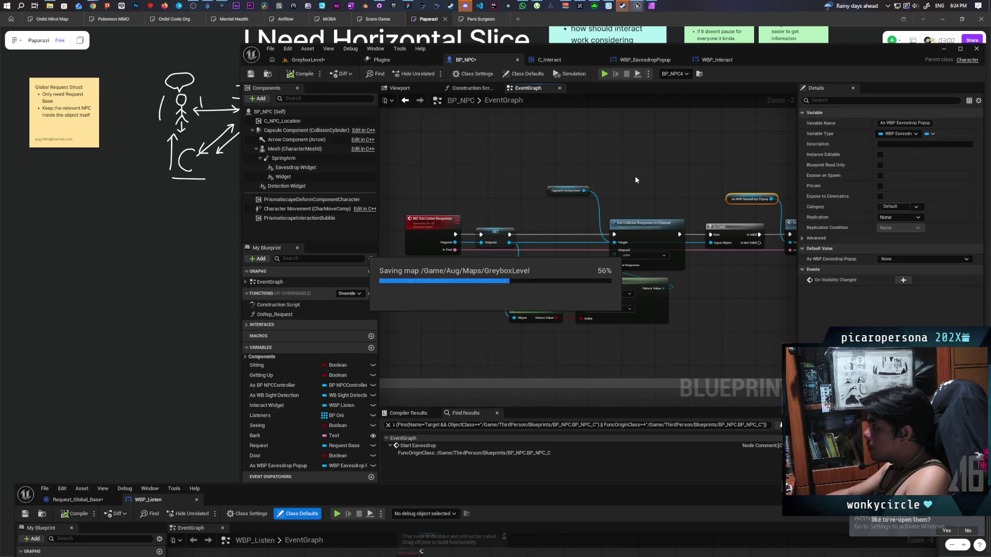
pyautogui.scroll(-2, 532, 175)
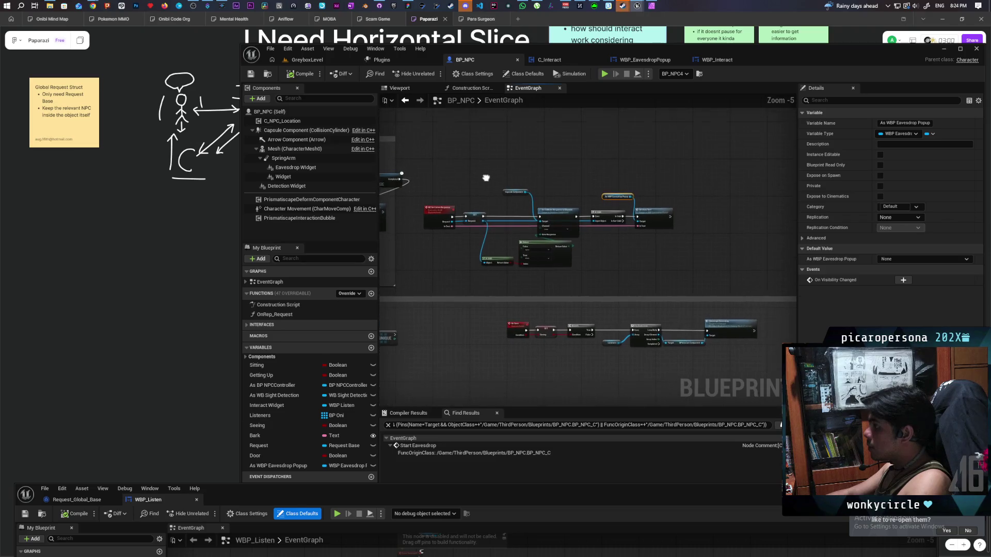
pyautogui.moveTo(372, 501); pyautogui.dragTo(473, 153)
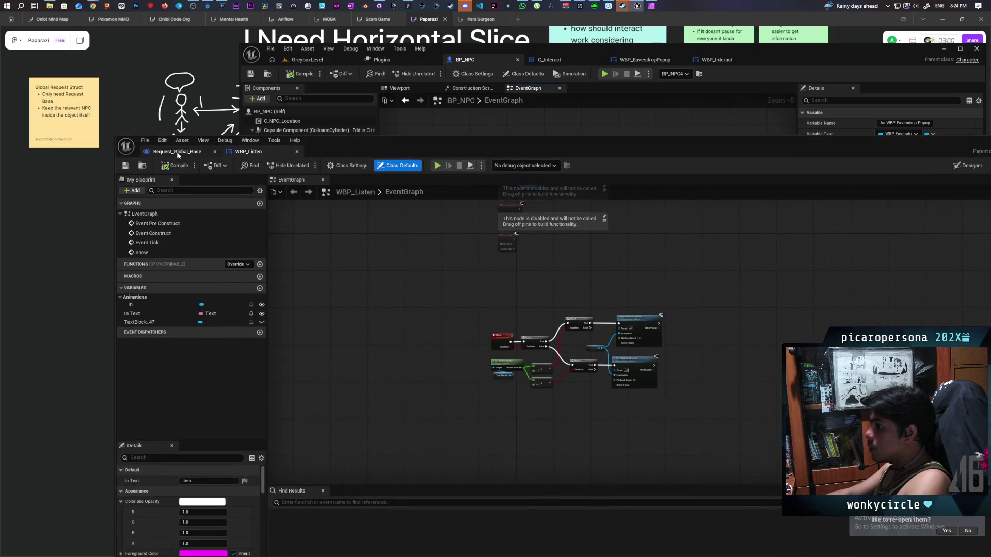
# In Request_Global_Base, connect Request Text to the In Text pin, then compile and save
pyautogui.click(178, 152)
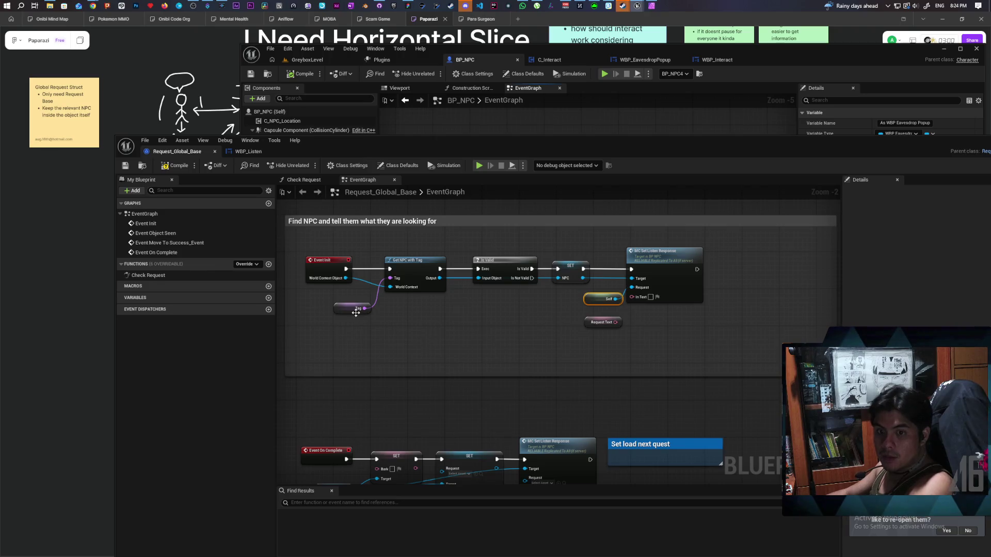
pyautogui.scroll(1, 635, 325)
pyautogui.moveTo(612, 321); pyautogui.dragTo(631, 291)
pyautogui.moveTo(588, 324); pyautogui.dragTo(588, 318)
pyautogui.press('Home')
pyautogui.hotkey('ctrl', 's')
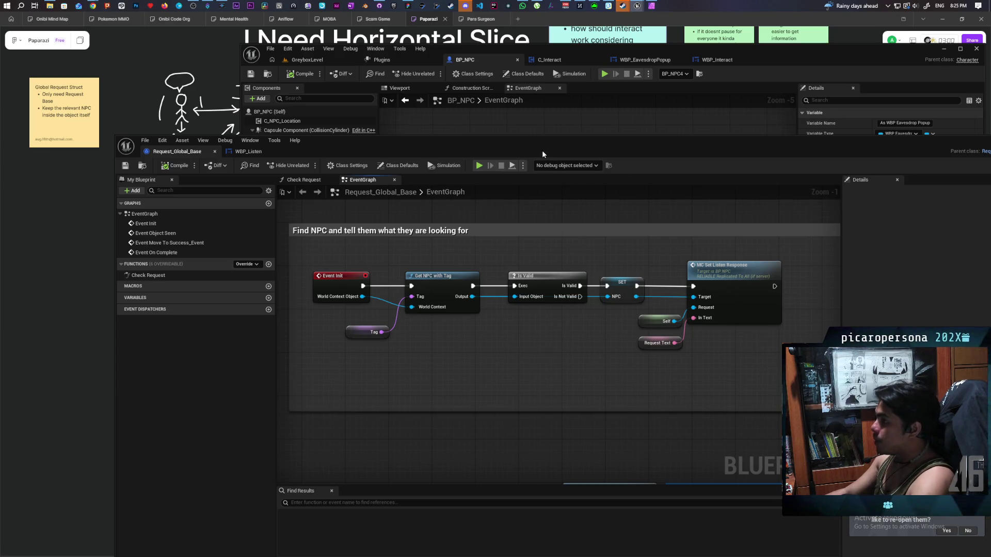
# Minimize the Request_Global_Base editor and return from the browser to the Unreal editor
pyautogui.moveTo(617, 137)
pyautogui.mouseDown()
pyautogui.moveTo(592, 212)
pyautogui.moveTo(547, 116)
pyautogui.mouseUp()
pyautogui.click(908, 113)
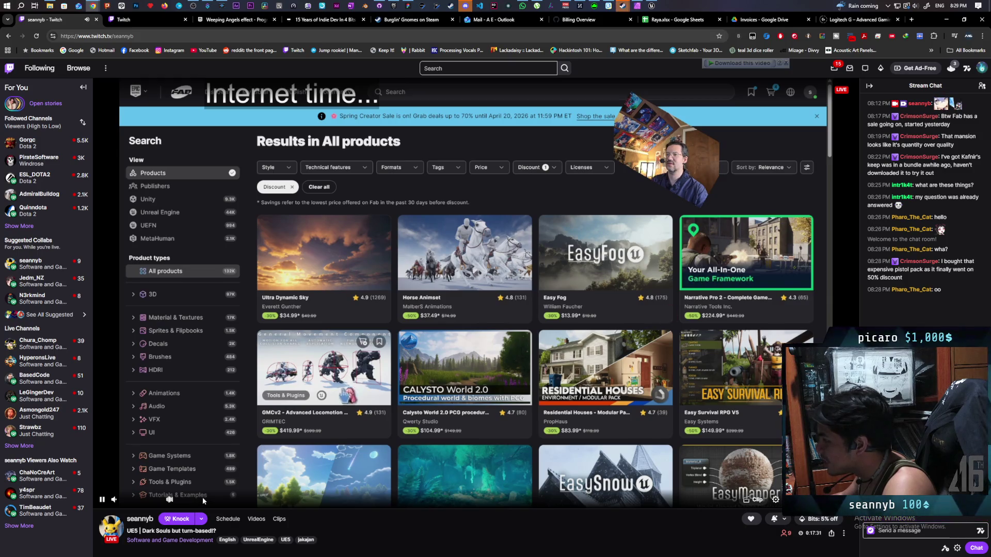
pyautogui.scroll(-2, 317, 396)
pyautogui.scroll(1, 317, 392)
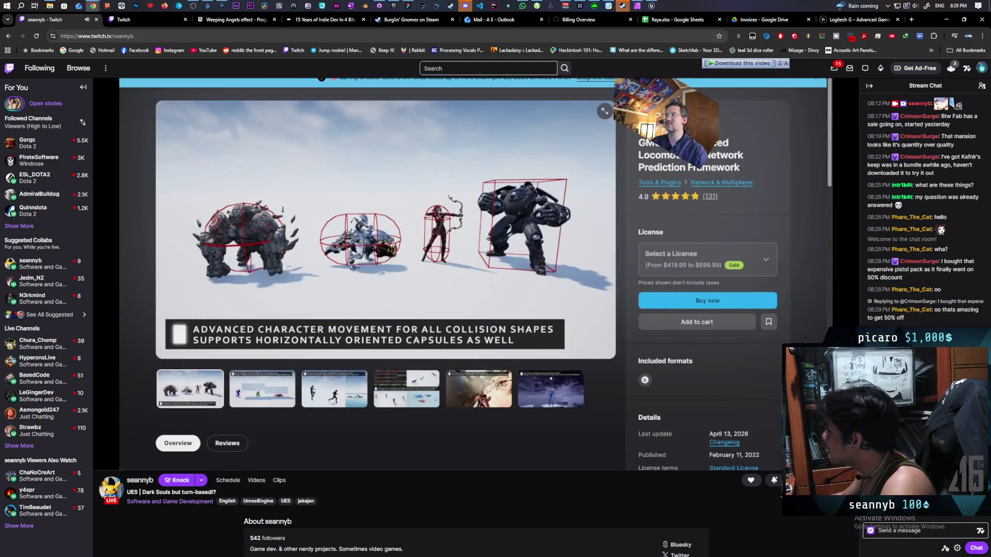
pyautogui.hotkey('alt', 'Tab')
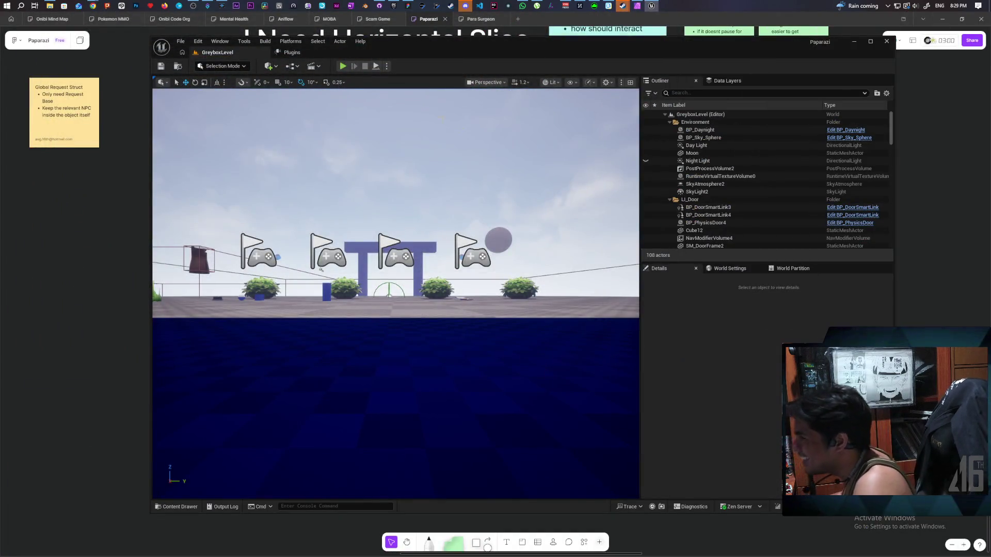
# Search the Content folder for 'eavesd' and open WBP_EavesdropPopup
pyautogui.click(178, 507)
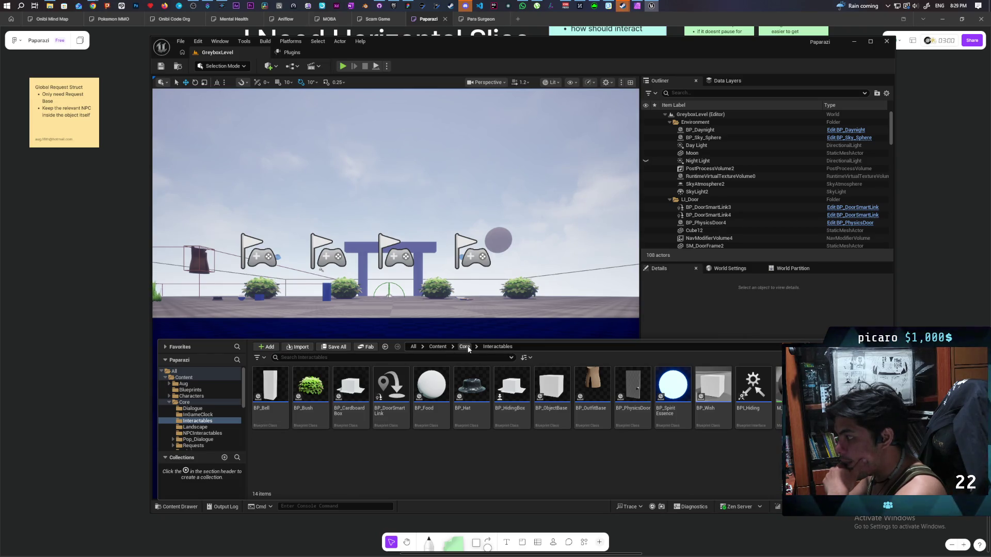
pyautogui.click(438, 347)
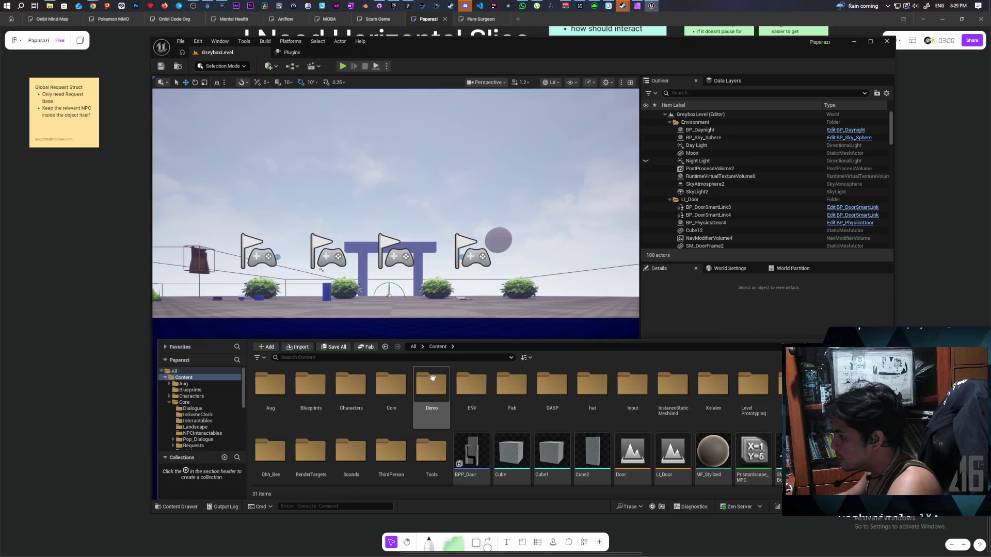
pyautogui.write('ea')
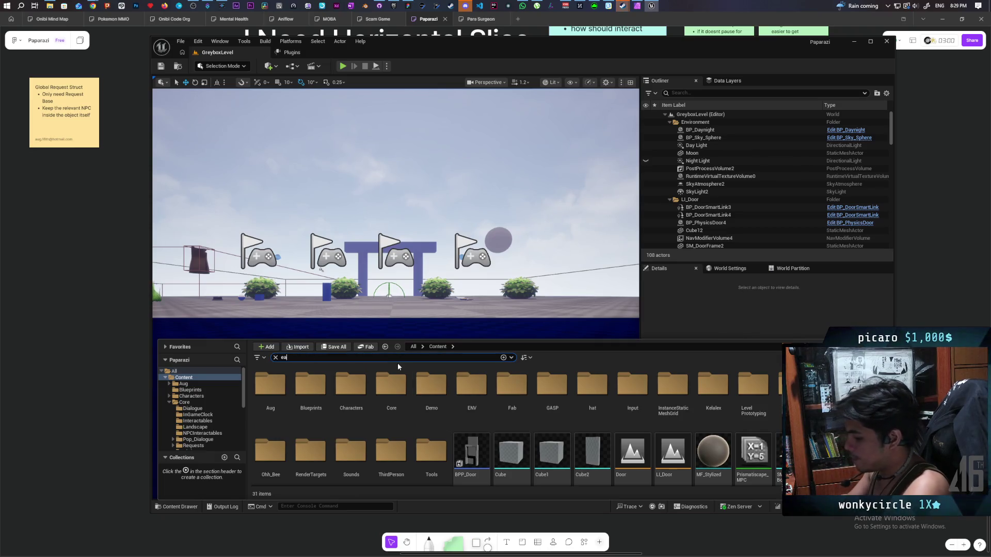
pyautogui.write('vesd')
pyautogui.doubleClick(271, 395)
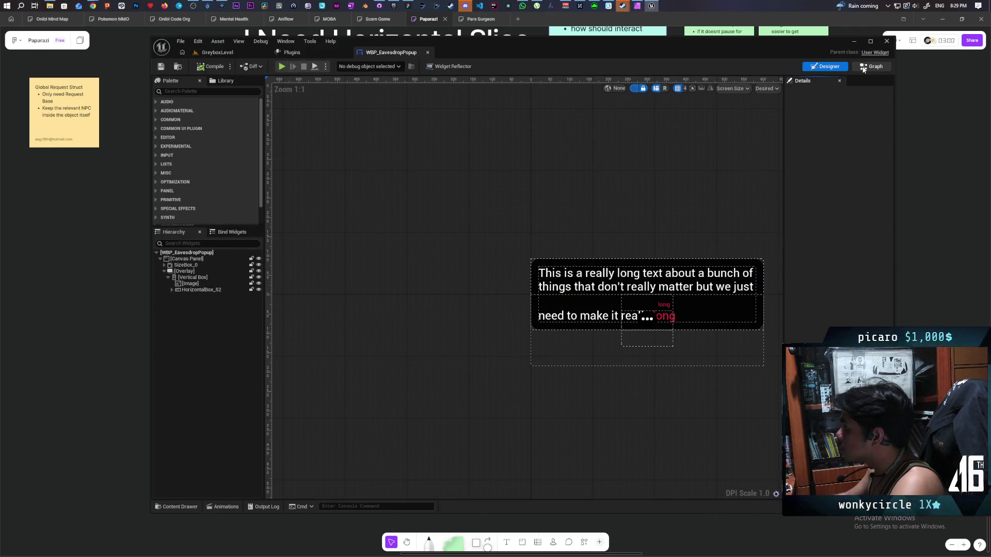
# Review WBP_EavesdropPopup's event graph in Graph mode
pyautogui.click(872, 66)
pyautogui.scroll(-2, 700, 245)
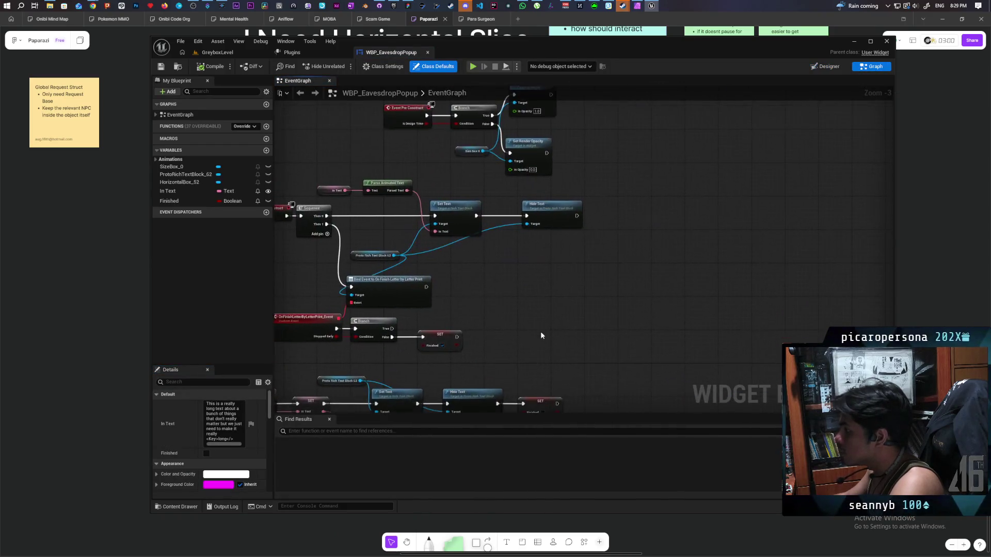
pyautogui.moveTo(571, 229)
pyautogui.mouseDown()
pyautogui.moveTo(559, 287)
pyautogui.moveTo(565, 237)
pyautogui.mouseUp()
pyautogui.scroll(2, 565, 237)
pyautogui.moveTo(569, 303)
pyautogui.mouseDown()
pyautogui.moveTo(595, 281)
pyautogui.moveTo(620, 305)
pyautogui.moveTo(621, 296)
pyautogui.mouseUp()
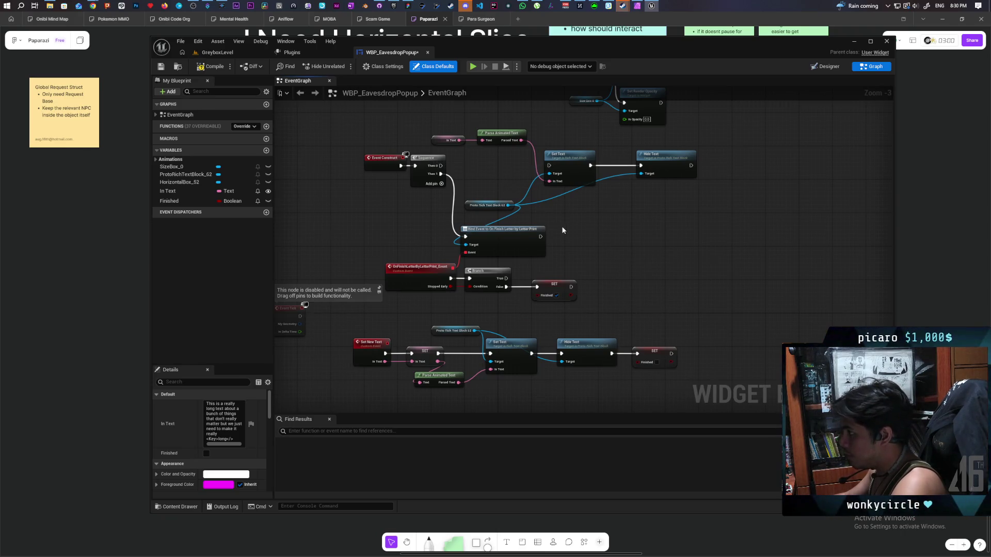
pyautogui.moveTo(605, 248); pyautogui.dragTo(640, 241)
# Compile and save the popup, then start a Play test in GreyboxLevel
pyautogui.hotkey('ctrl', 's')
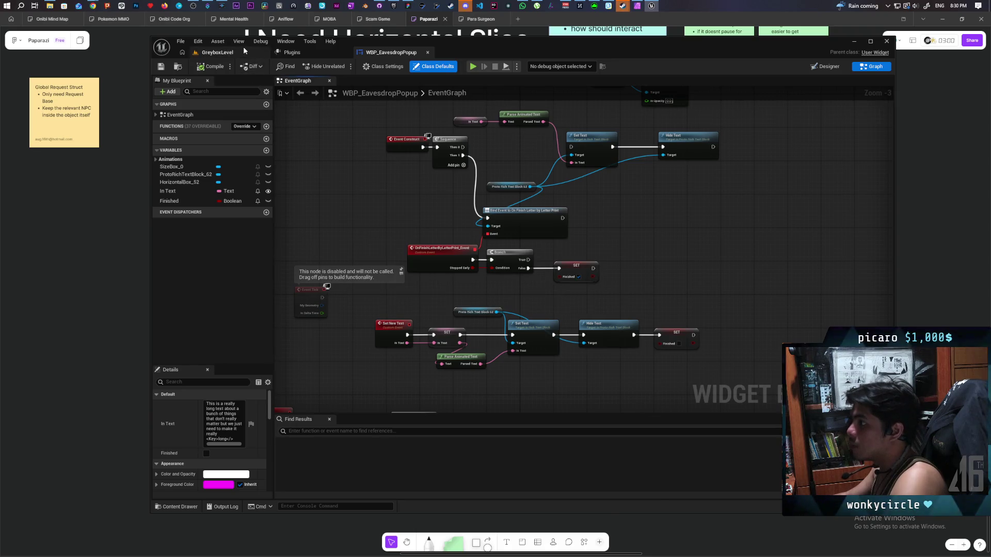
pyautogui.click(243, 51)
pyautogui.hotkey('alt', 'p')
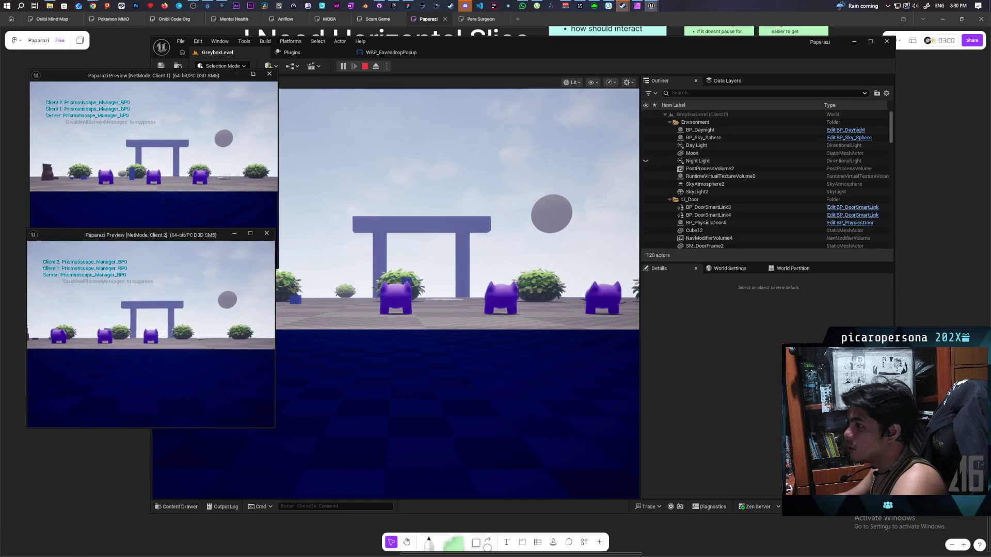
# Play in the game viewport until the HideText crash reporter appears, then open Windows search
pyautogui.click(404, 208)
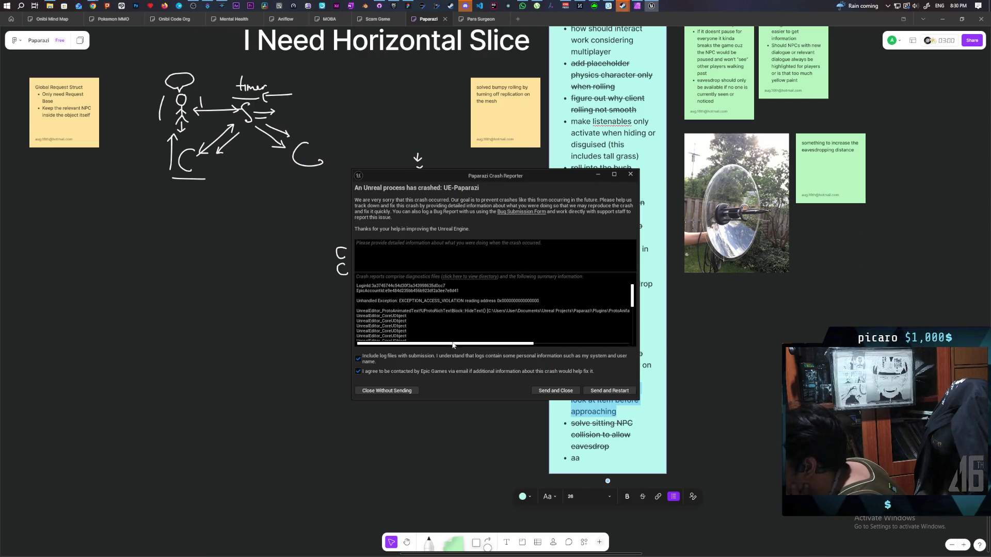
pyautogui.moveTo(461, 347); pyautogui.dragTo(598, 353)
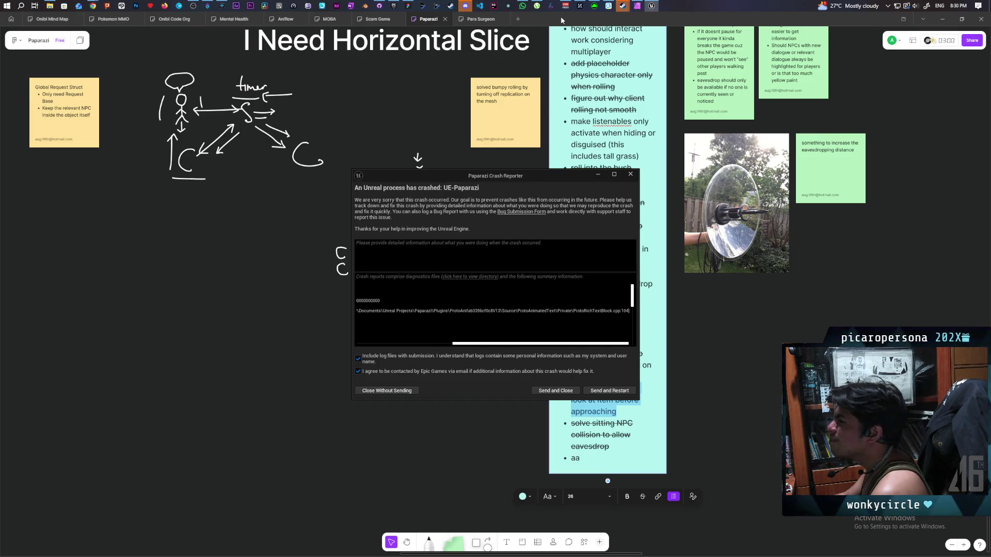
pyautogui.click(21, 6)
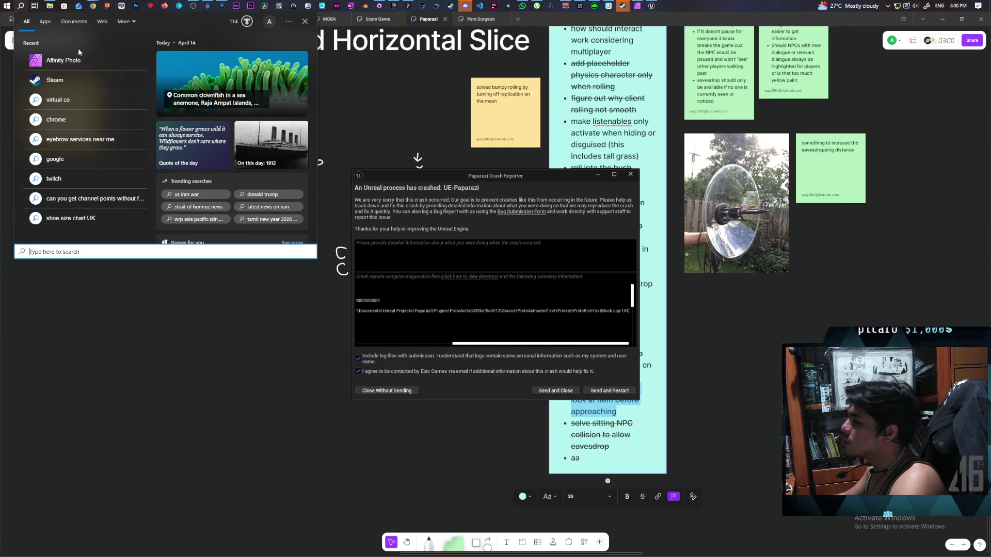
# Search 'visu' to launch Visual Studio 2022 and open Paparazi.sln
pyautogui.write('visu')
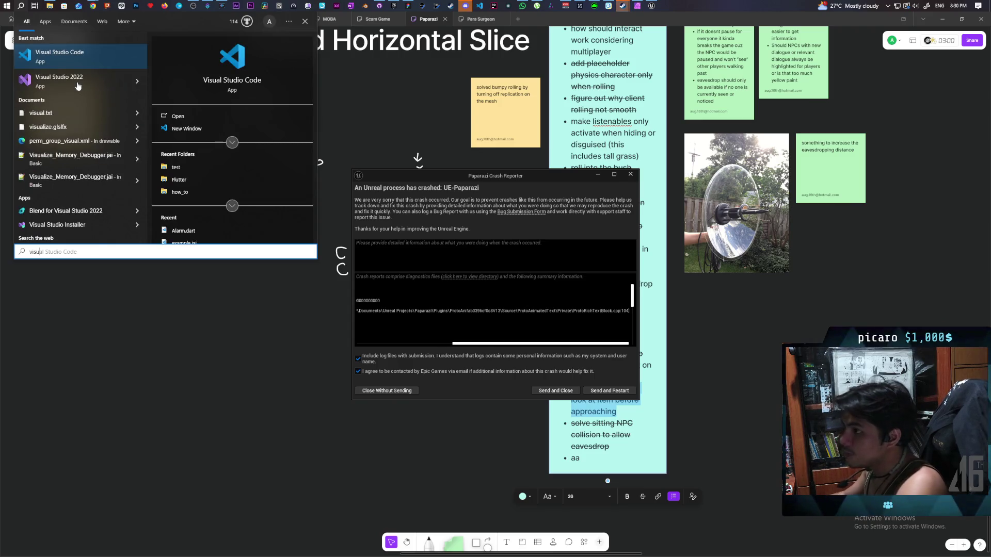
pyautogui.click(76, 86)
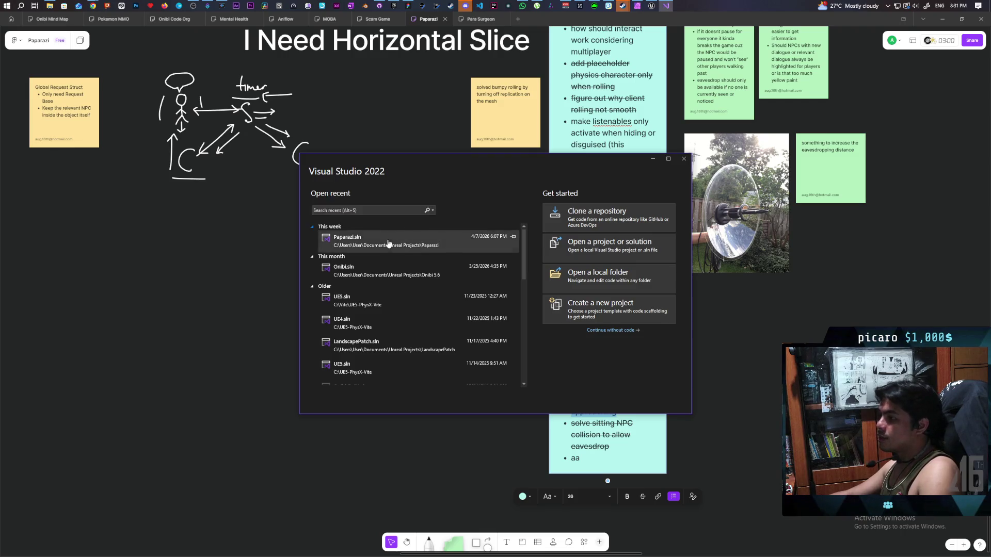
pyautogui.click(388, 241)
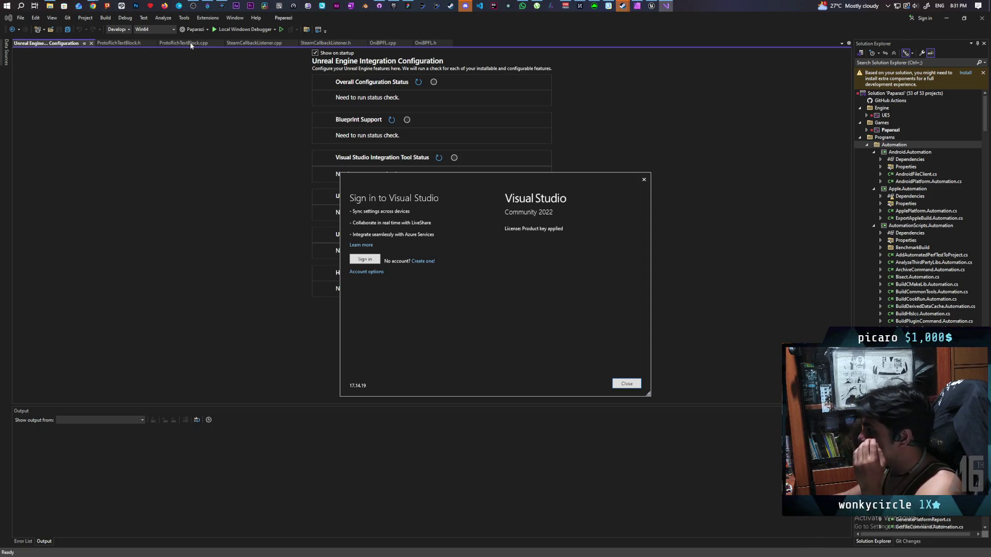
# Dismiss the sign-in prompt, open ProtoRichTextBlock.cpp and select HideText's first for loop on line 105
pyautogui.click(644, 180)
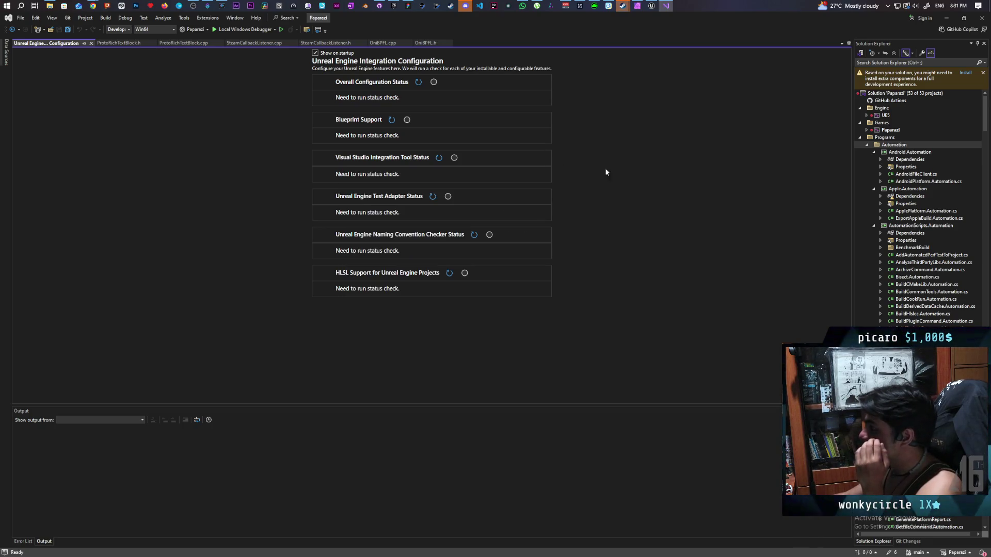
pyautogui.click(174, 42)
pyautogui.scroll(-5, 216, 244)
pyautogui.scroll(9, 216, 244)
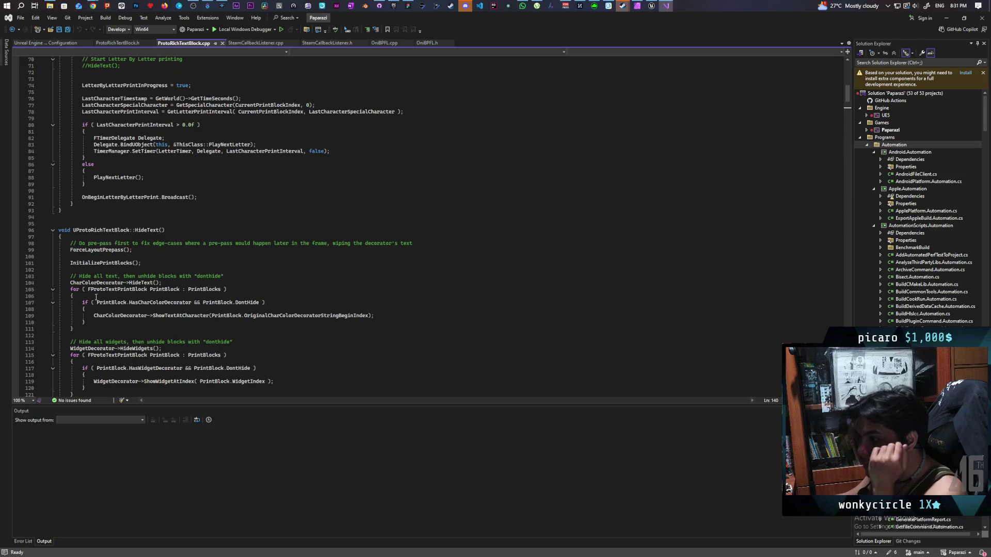
pyautogui.click(84, 290)
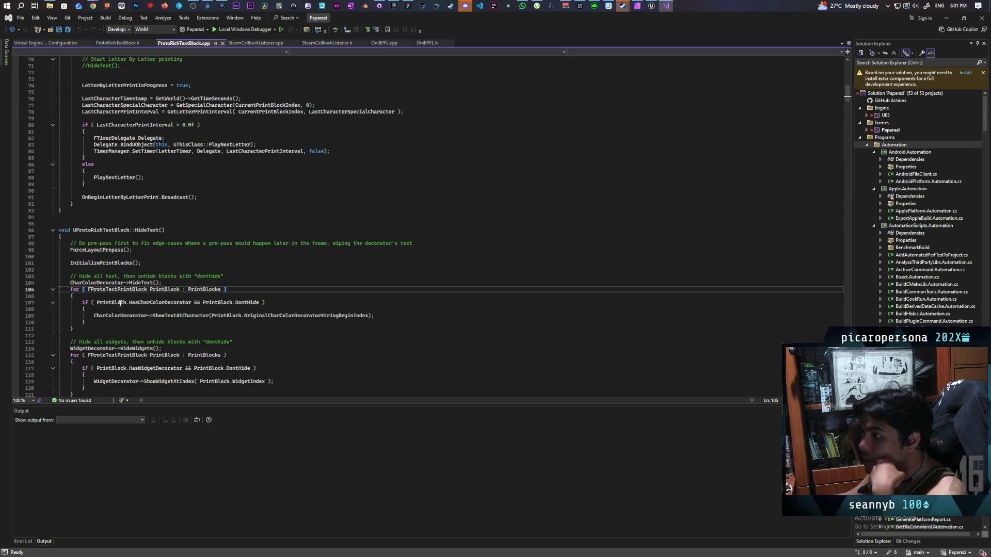
pyautogui.tripleClick(239, 289)
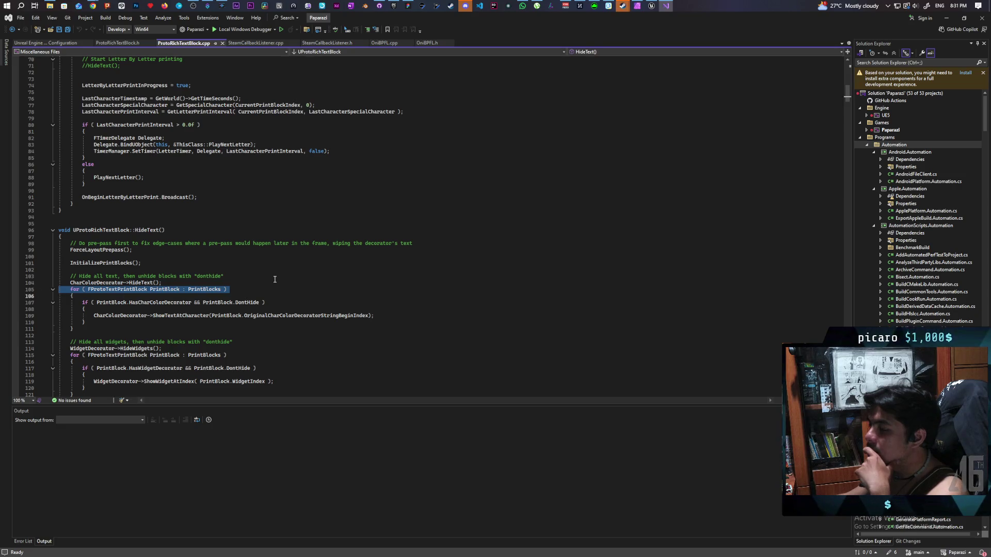
# Review HideText's body, collapsing and re-expanding it and selecting the three closing index-reset lines
pyautogui.scroll(2, 275, 279)
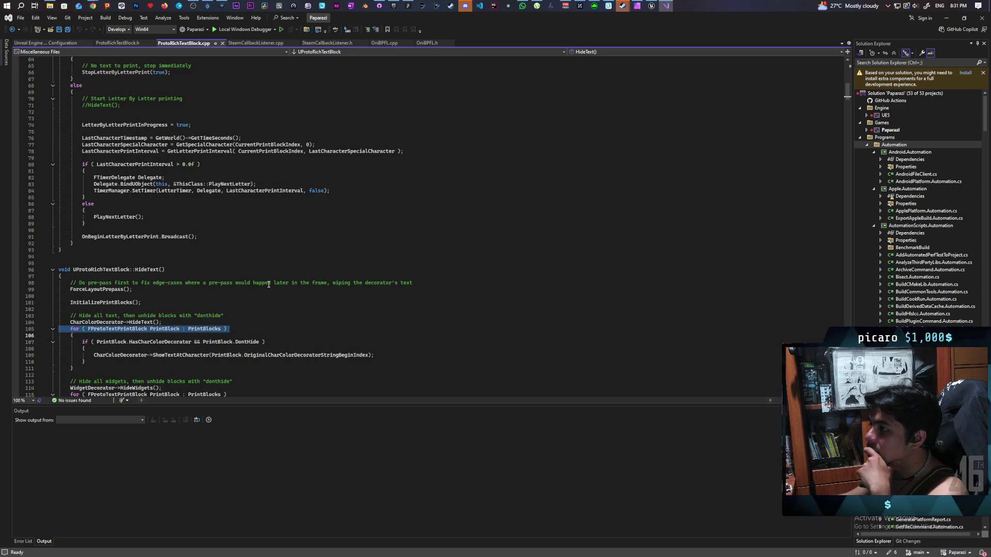
pyautogui.scroll(1, 268, 284)
pyautogui.scroll(2, 268, 284)
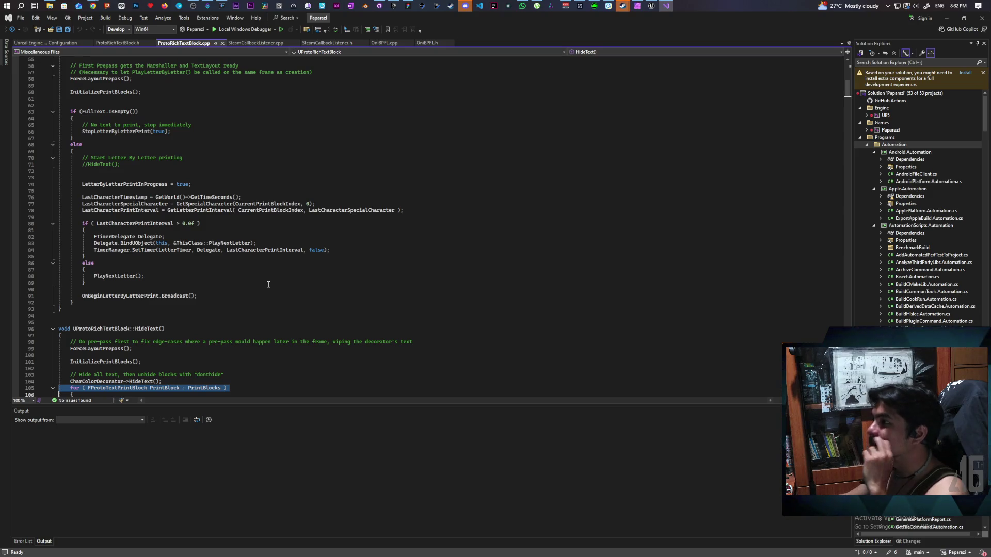
pyautogui.scroll(3, 268, 285)
pyautogui.scroll(5, 269, 284)
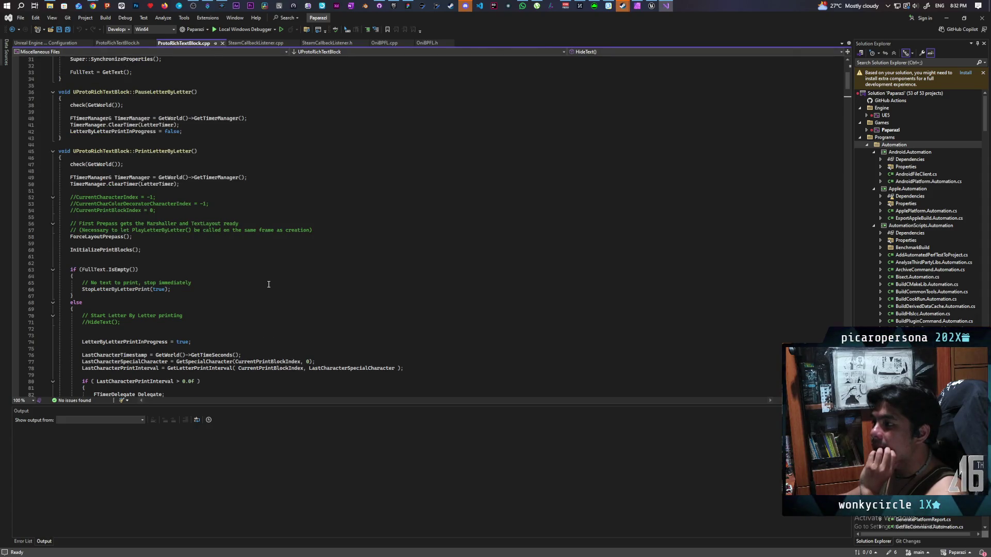
pyautogui.scroll(-3, 269, 284)
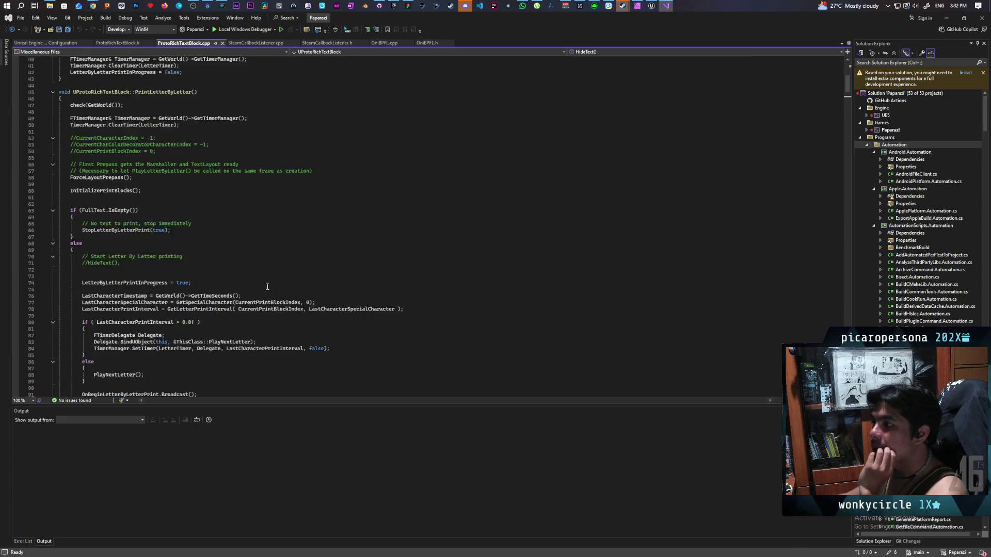
pyautogui.scroll(-12, 268, 286)
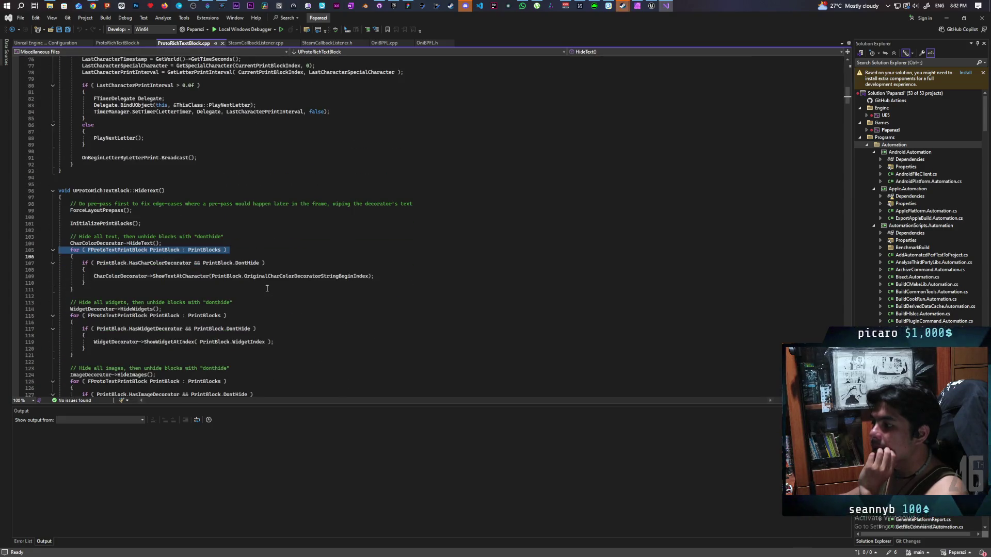
pyautogui.click(264, 312)
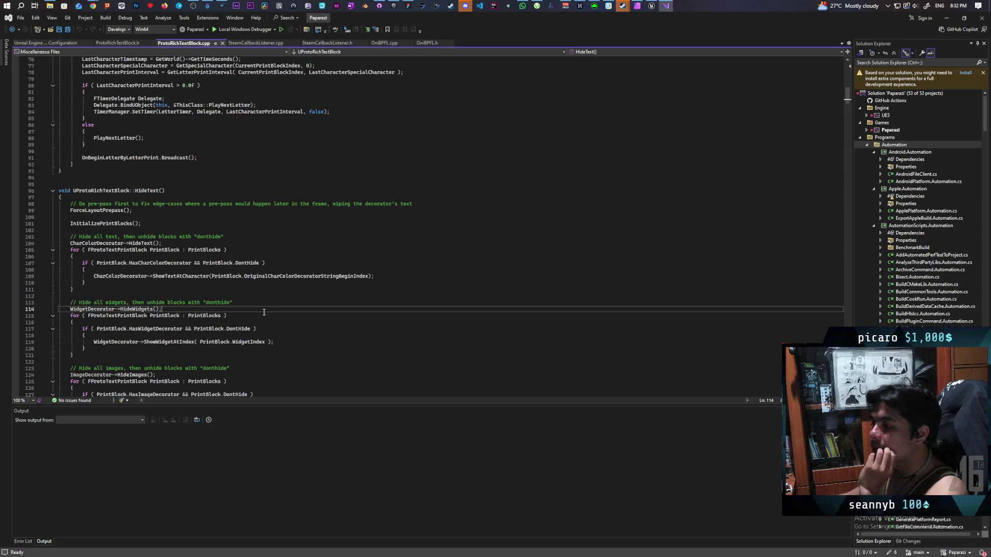
pyautogui.scroll(-4, 264, 312)
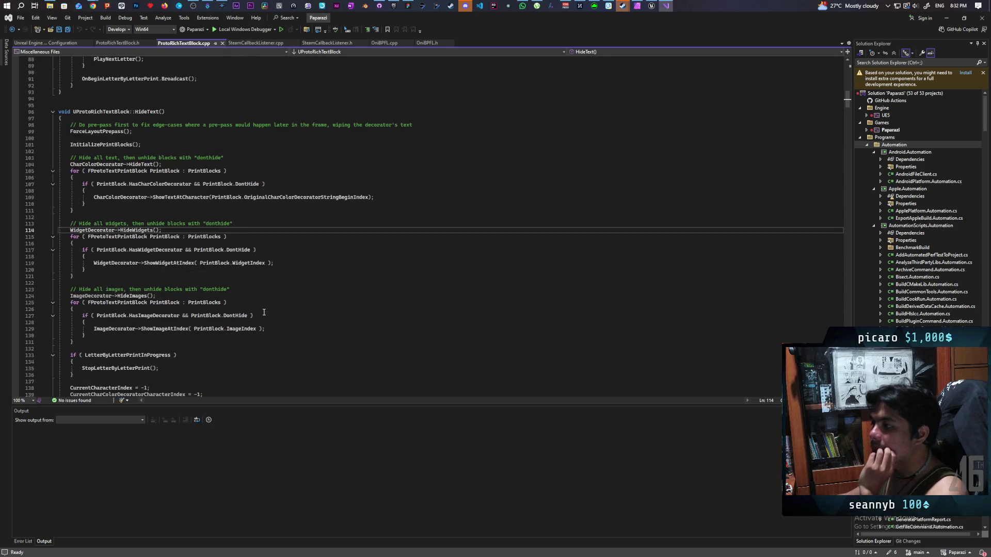
pyautogui.click(53, 112)
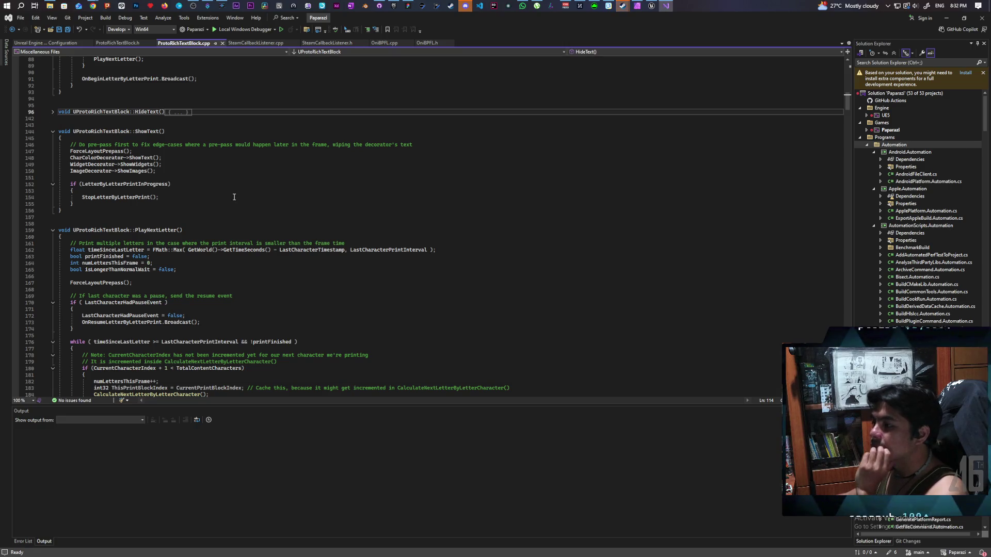
pyautogui.click(53, 113)
pyautogui.scroll(-7, 329, 224)
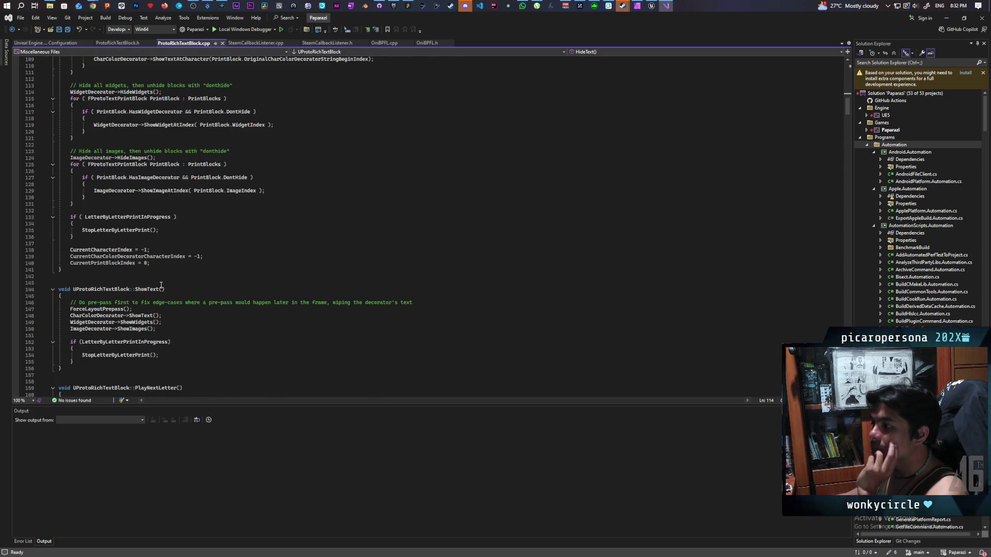
pyautogui.moveTo(154, 266); pyautogui.dragTo(39, 250)
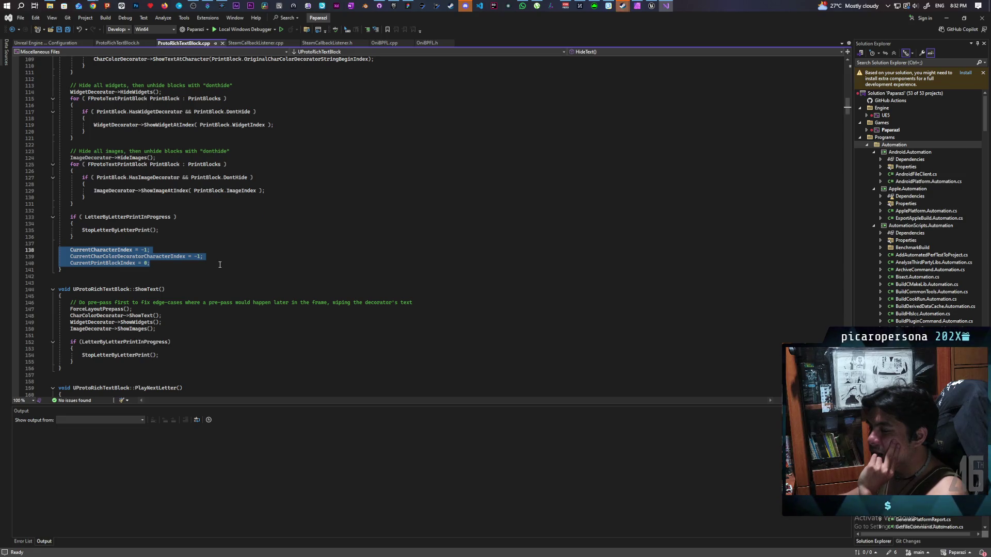
pyautogui.scroll(10, 219, 264)
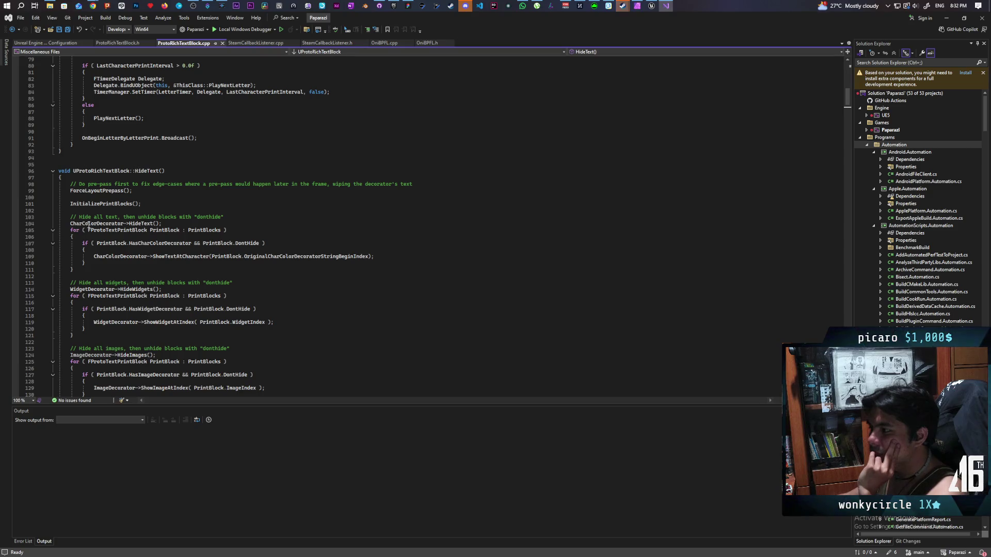
# Inspect CharColorDecorator on line 104, revealing its '<error type>' Quick Info and other uses
pyautogui.click(95, 225)
pyautogui.tripleClick(94, 225)
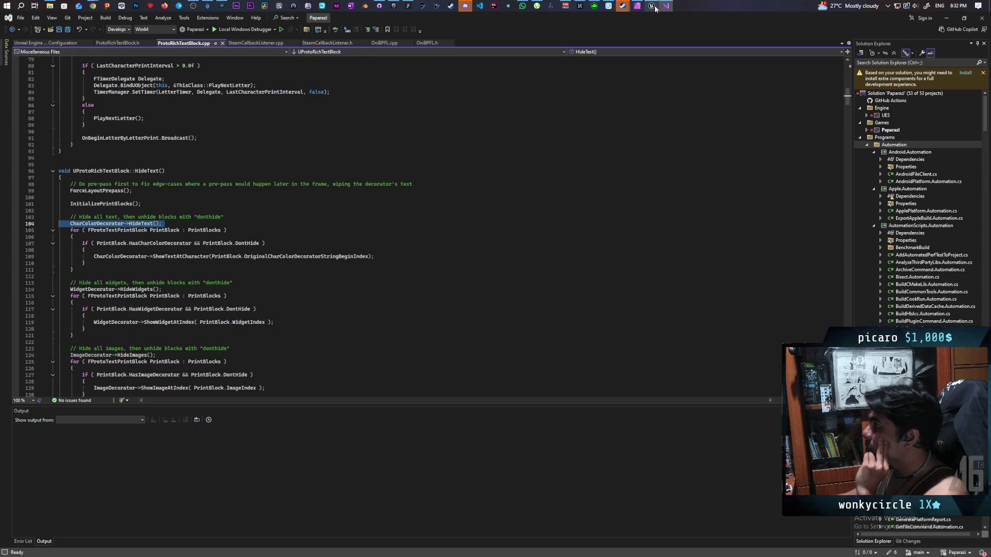
pyautogui.moveTo(654, 9)
pyautogui.moveTo(659, 37)
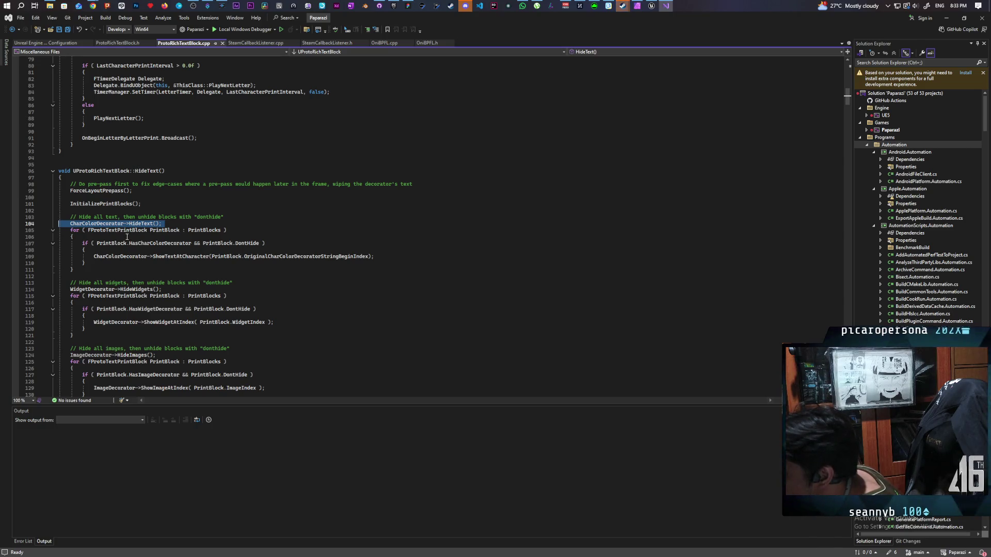
pyautogui.moveTo(97, 227)
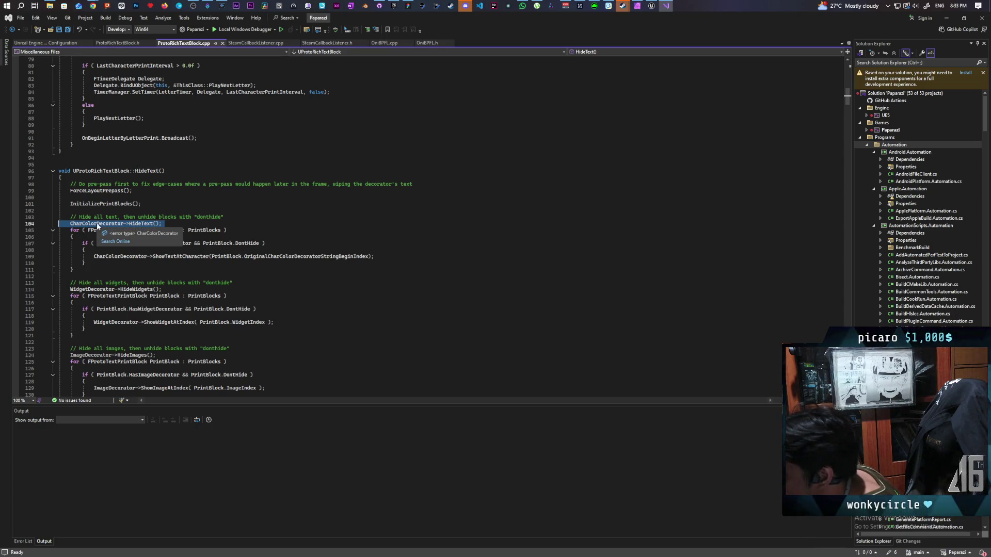
pyautogui.doubleClick(99, 225)
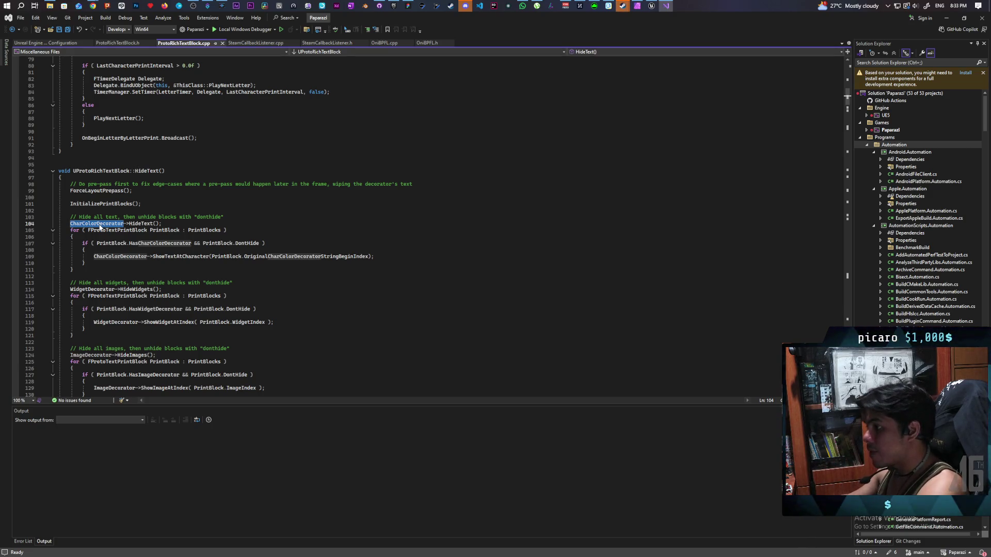
pyautogui.click(100, 225)
pyautogui.doubleClick(100, 225)
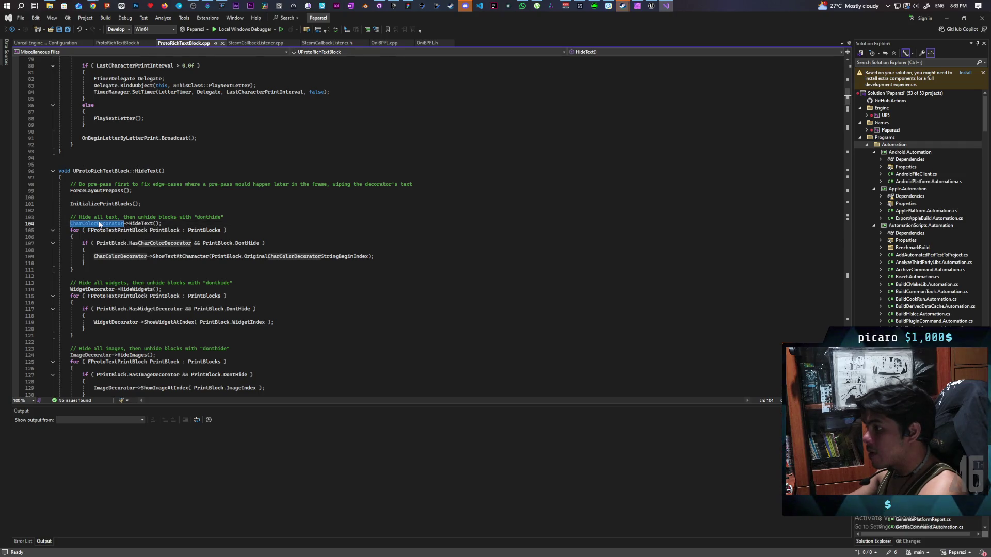
pyautogui.scroll(1, 97, 228)
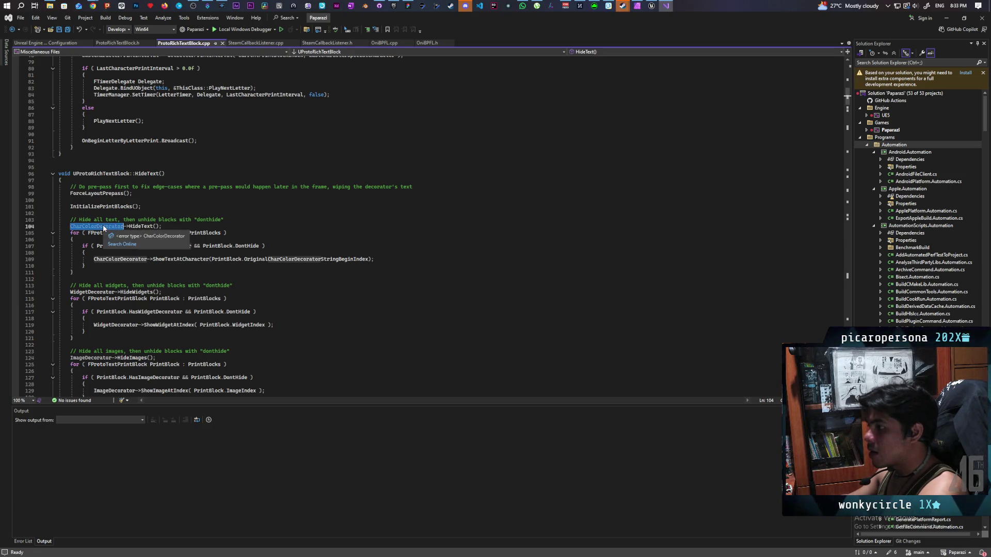
pyautogui.click(118, 248)
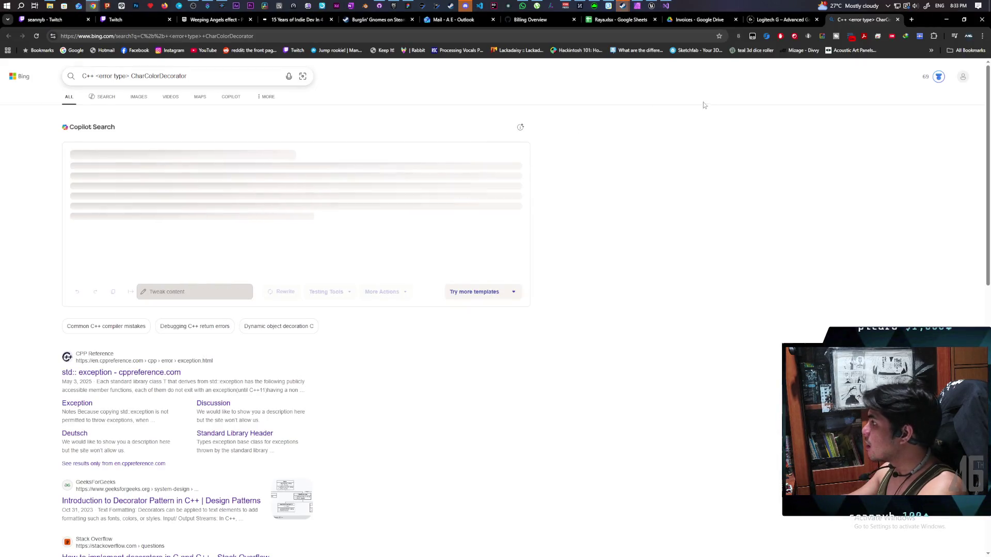
pyautogui.click(898, 20)
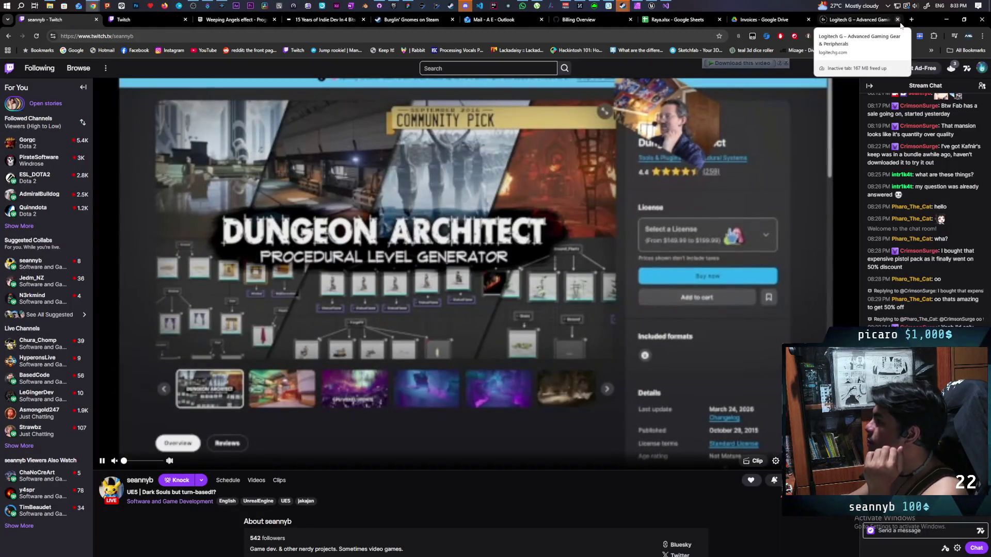
pyautogui.click(948, 21)
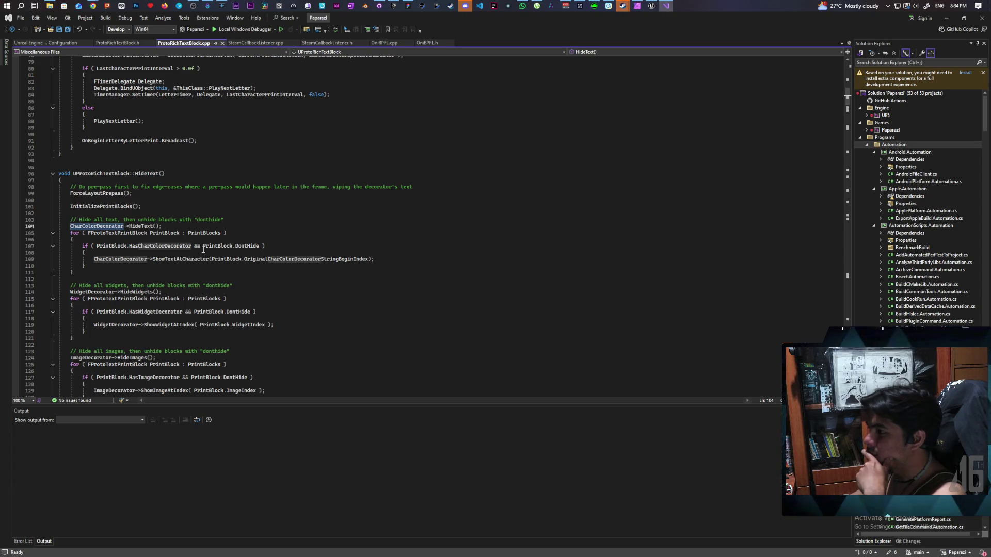
# Start an 'if' null check before the CharColorDecorator->HideText() call on line 104
pyautogui.moveTo(653, 6)
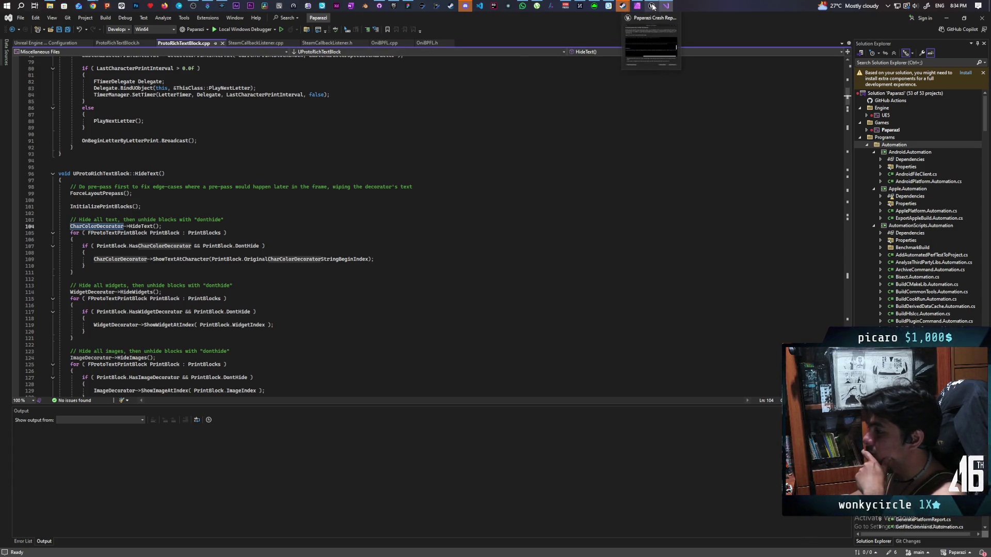
pyautogui.moveTo(655, 42)
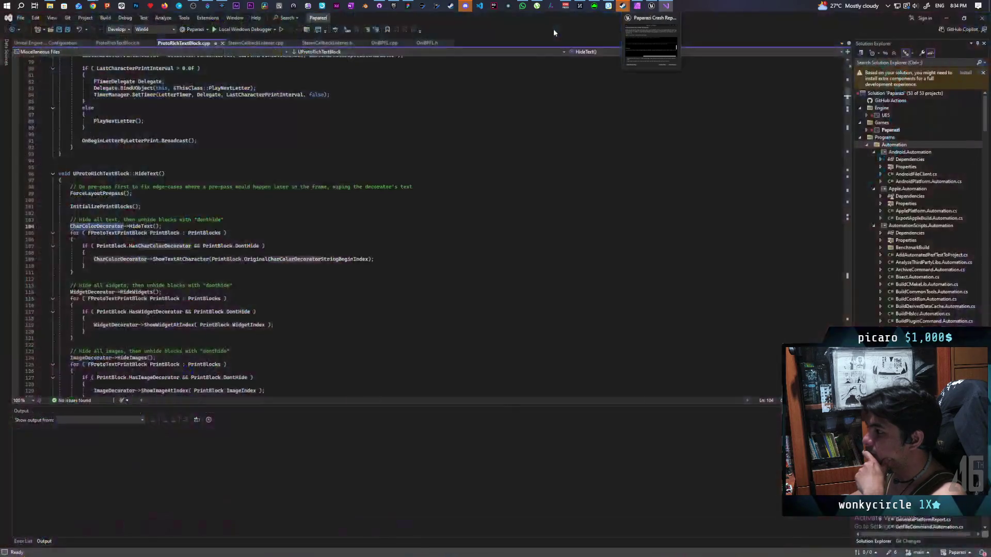
pyautogui.scroll(2, 89, 241)
pyautogui.scroll(-1, 90, 241)
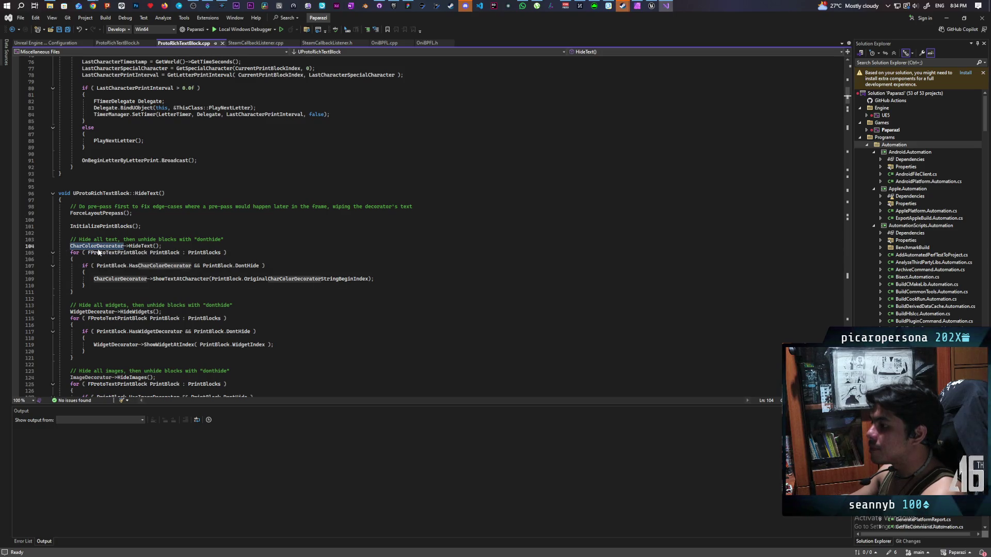
pyautogui.keyDown('ctrl'); pyautogui.scroll(1, 84, 253); pyautogui.keyUp('ctrl')
pyautogui.keyDown('ctrl'); pyautogui.scroll(-1, 85, 254); pyautogui.keyUp('ctrl')
pyautogui.keyDown('ctrl'); pyautogui.scroll(1, 87, 256); pyautogui.keyUp('ctrl')
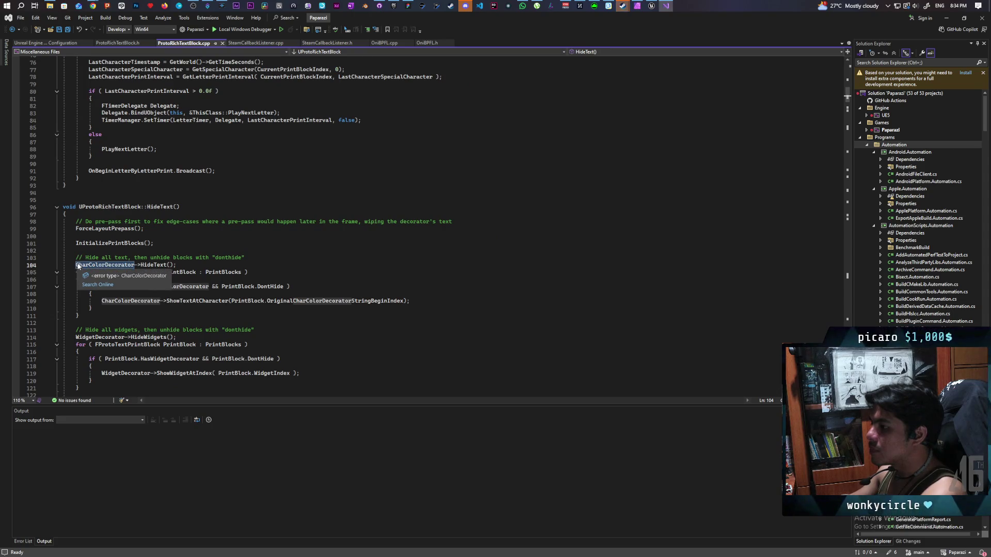
pyautogui.click(73, 264)
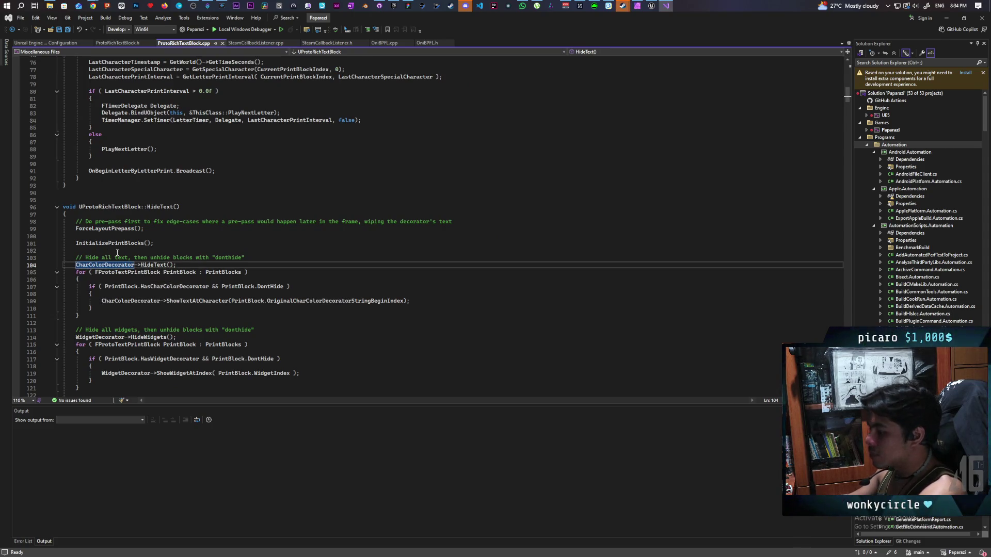
pyautogui.write('if')
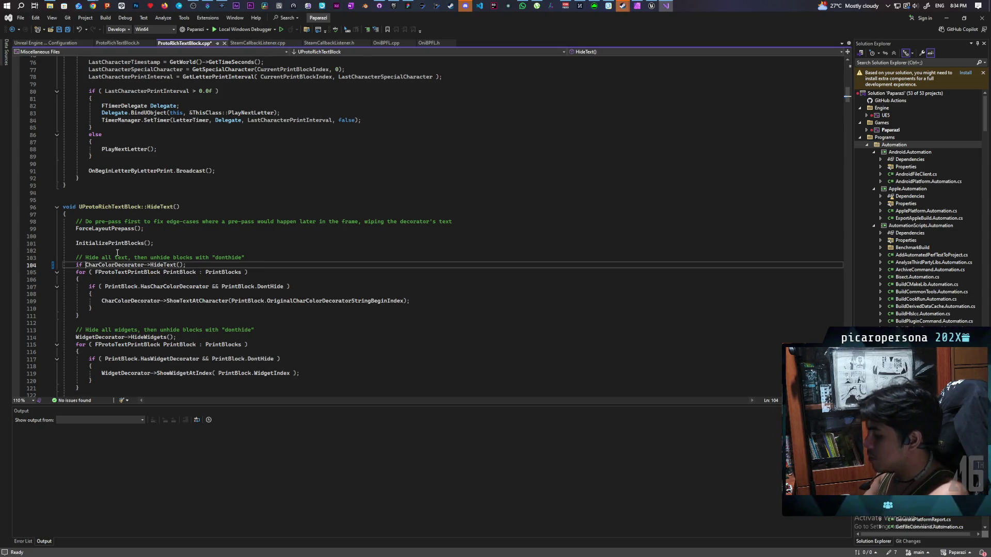
# Finish if (CharColorDecorator) with braces around the HideText call and save ProtoRichTextBlock.cpp
pyautogui.doubleClick(117, 265)
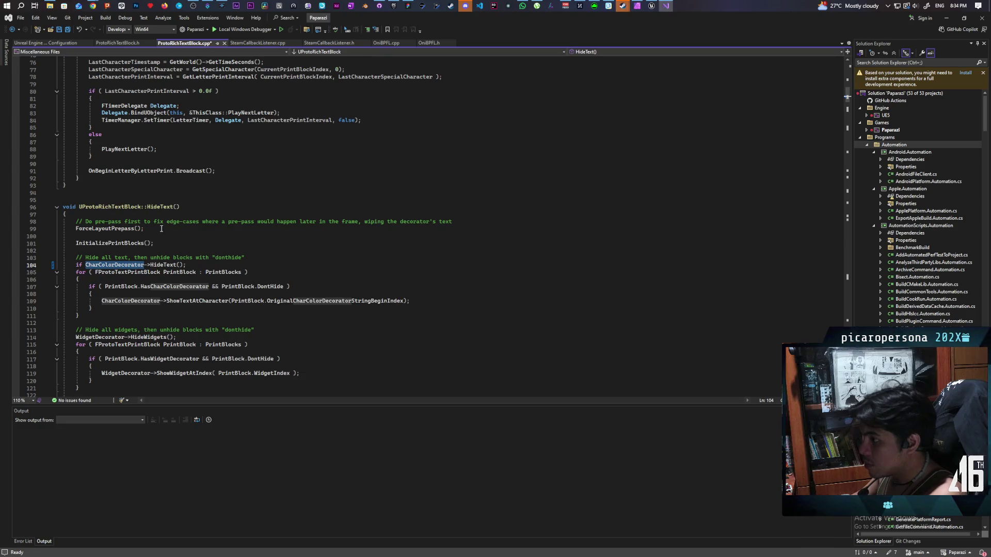
pyautogui.press('Left')
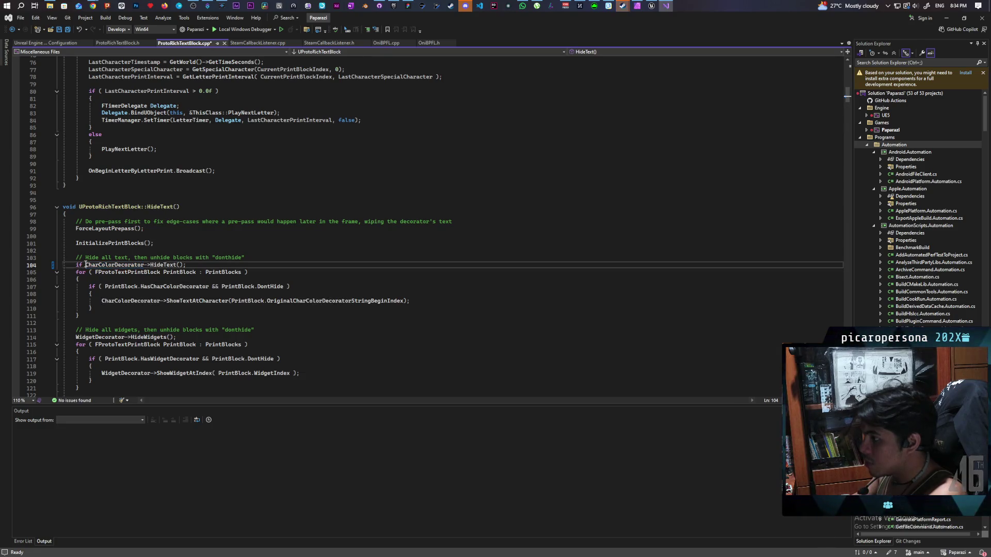
pyautogui.doubleClick(103, 265)
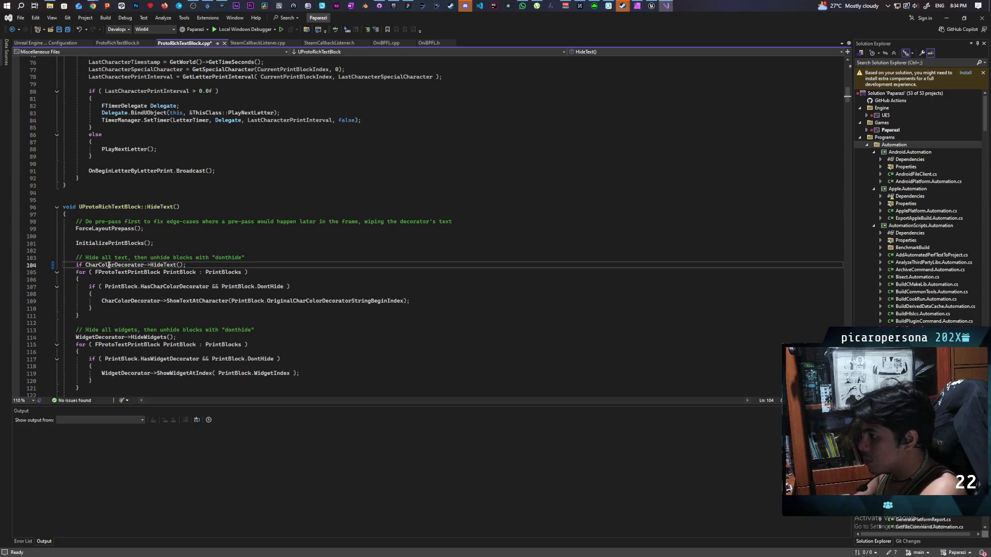
pyautogui.press('Left')
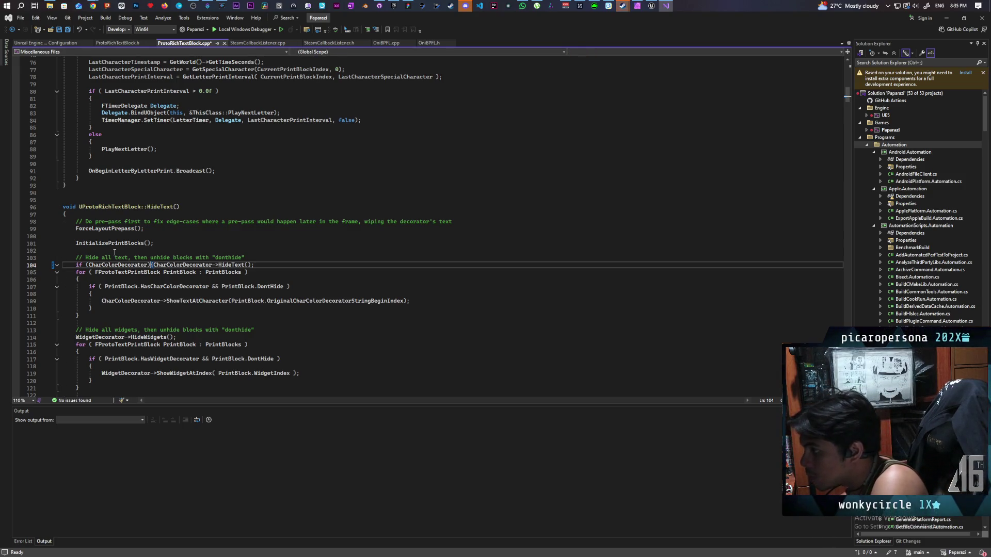
pyautogui.press('Return')
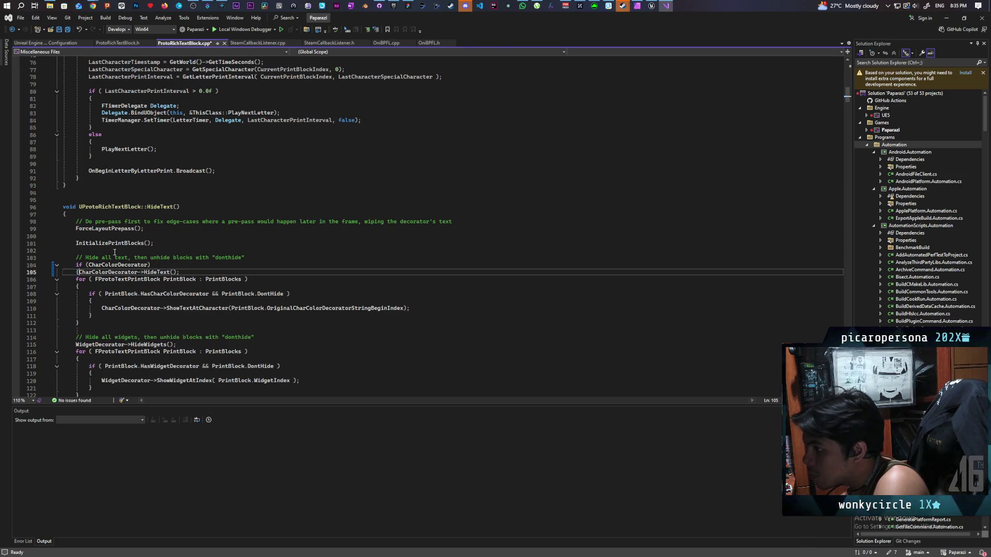
pyautogui.write('{')
pyautogui.press('Return')
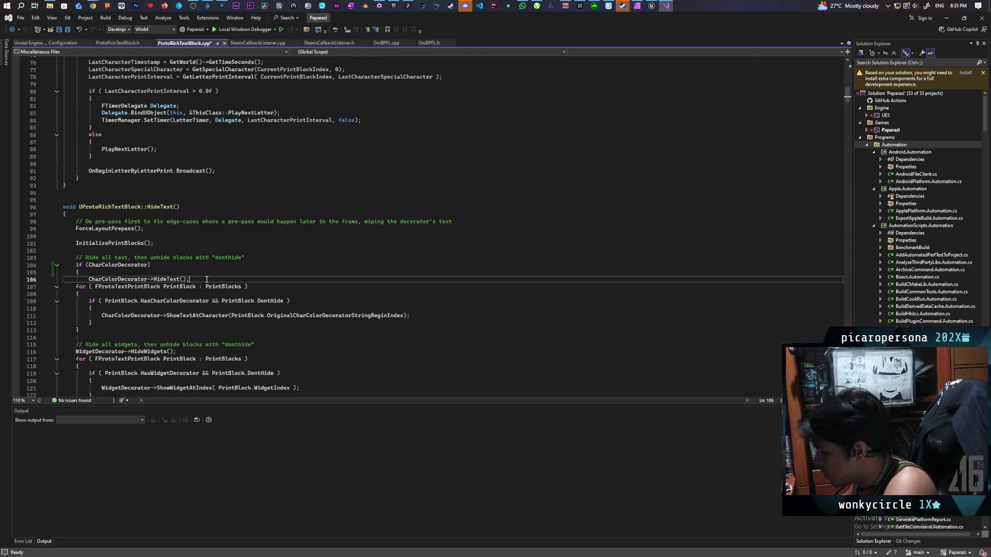
pyautogui.press('Return')
pyautogui.write('}')
pyautogui.hotkey('ctrl', 's')
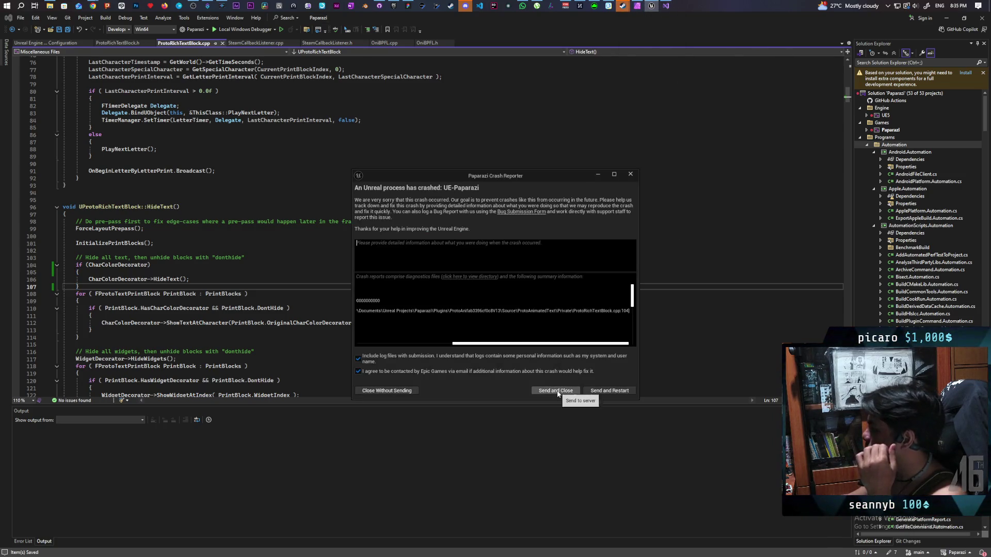
# Send and close the crash report, then return to CharColorDecorator on line 106
pyautogui.click(558, 392)
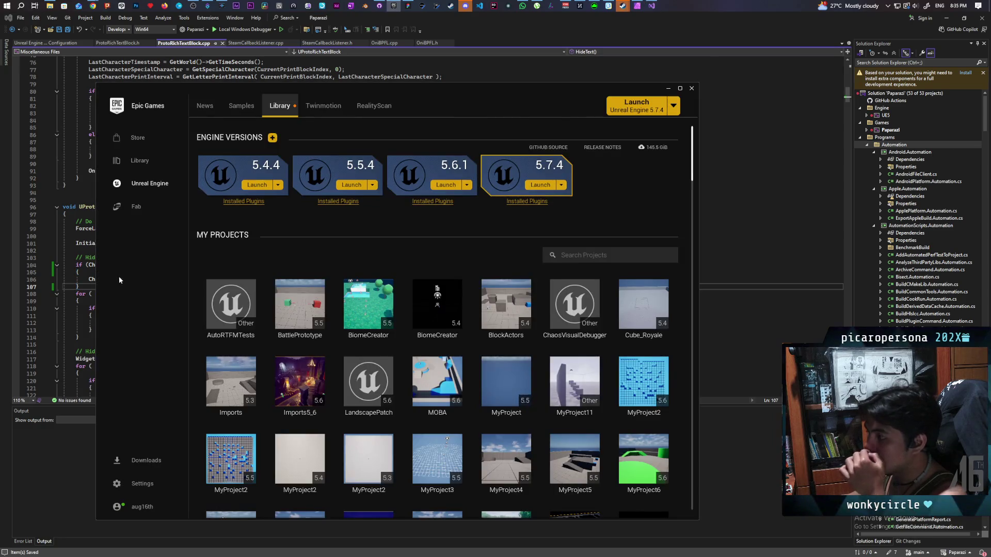
pyautogui.click(57, 454)
pyautogui.doubleClick(108, 279)
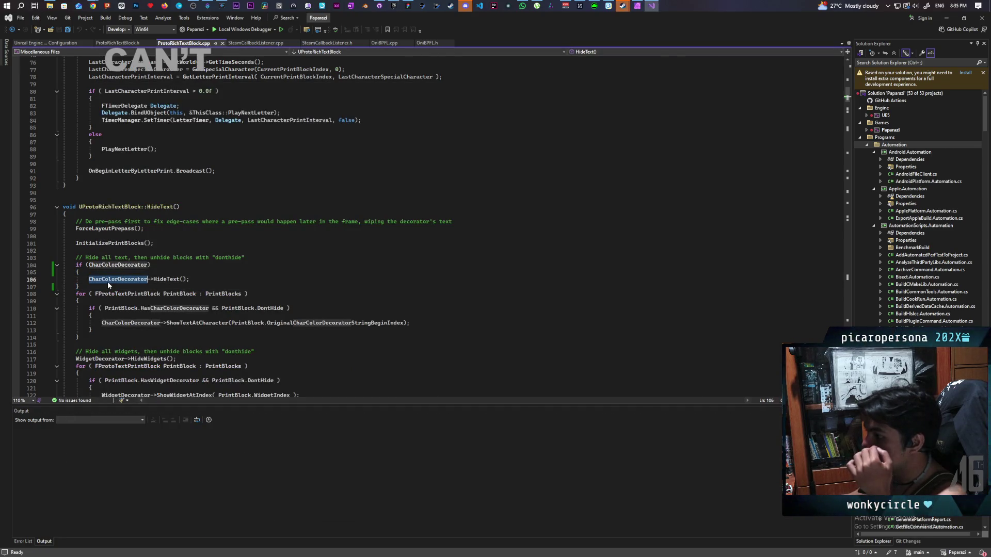
# Build the Paparazi project from Solution Explorer, then start another build
pyautogui.rightClick(891, 132)
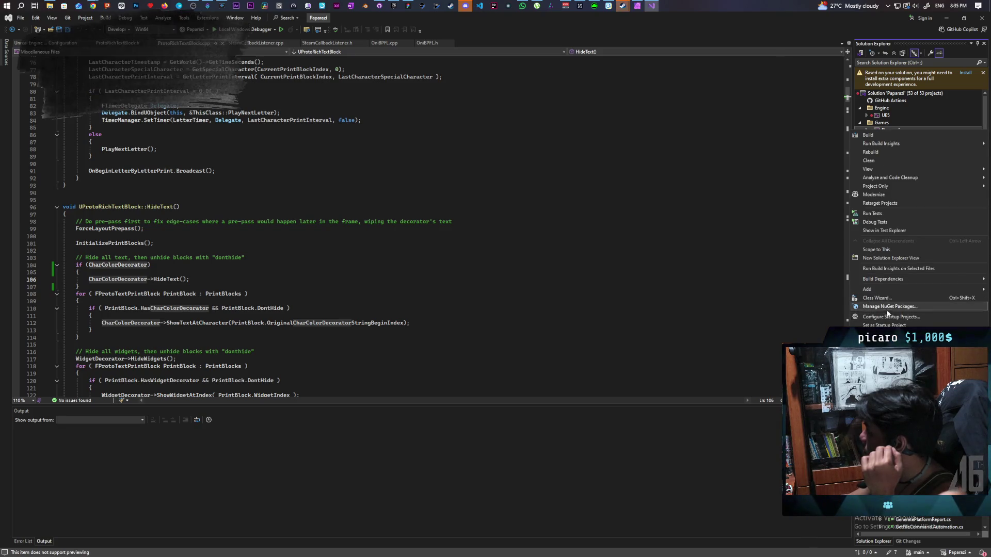
pyautogui.click(877, 132)
pyautogui.rightClick(877, 133)
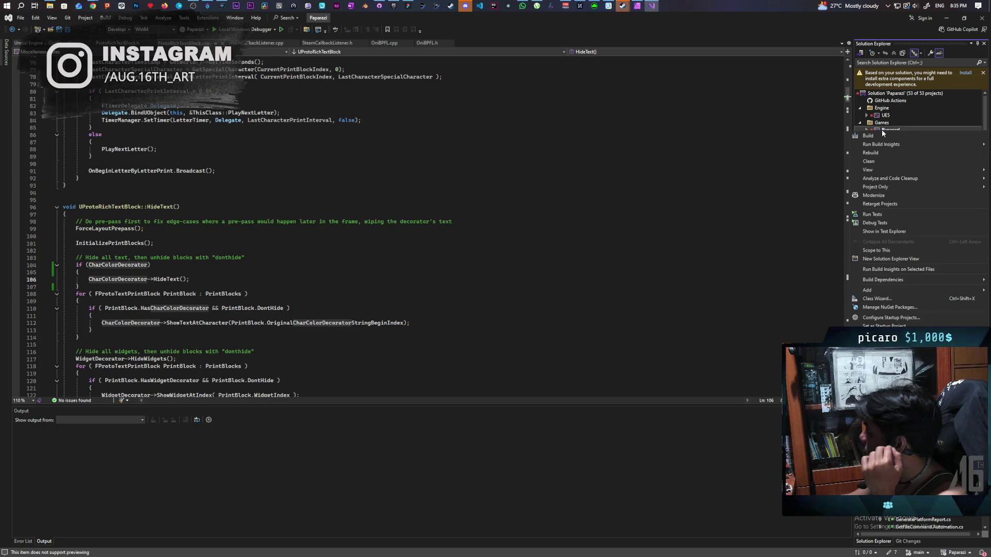
pyautogui.click(889, 138)
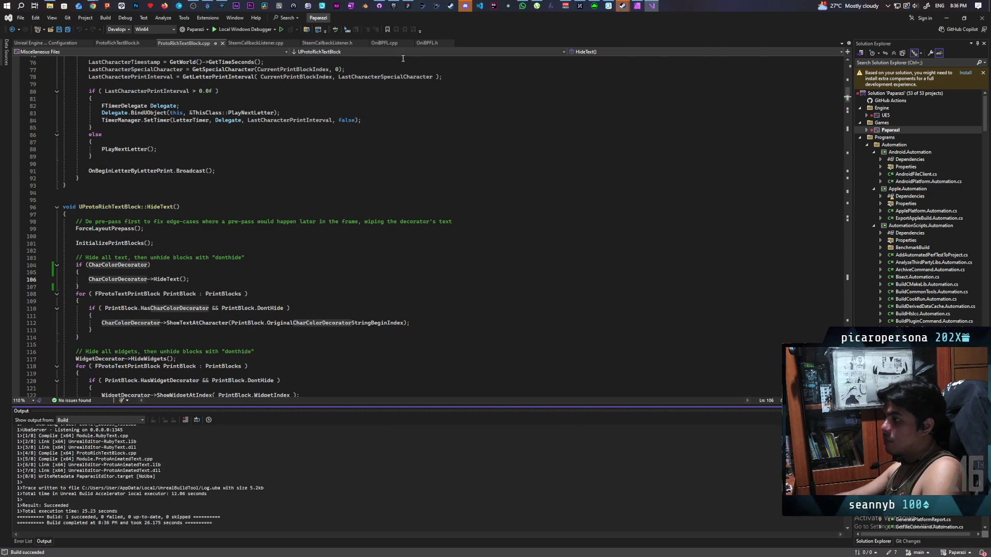
pyautogui.click(306, 30)
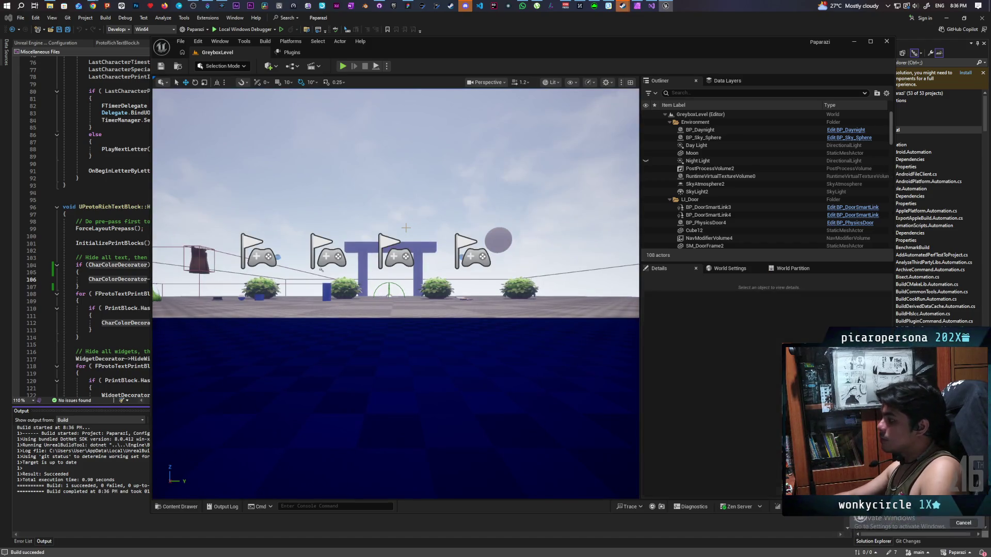
# Play-test the level and review the crash citing ProtoRichTextBlock.cpp line 117
pyautogui.click(342, 66)
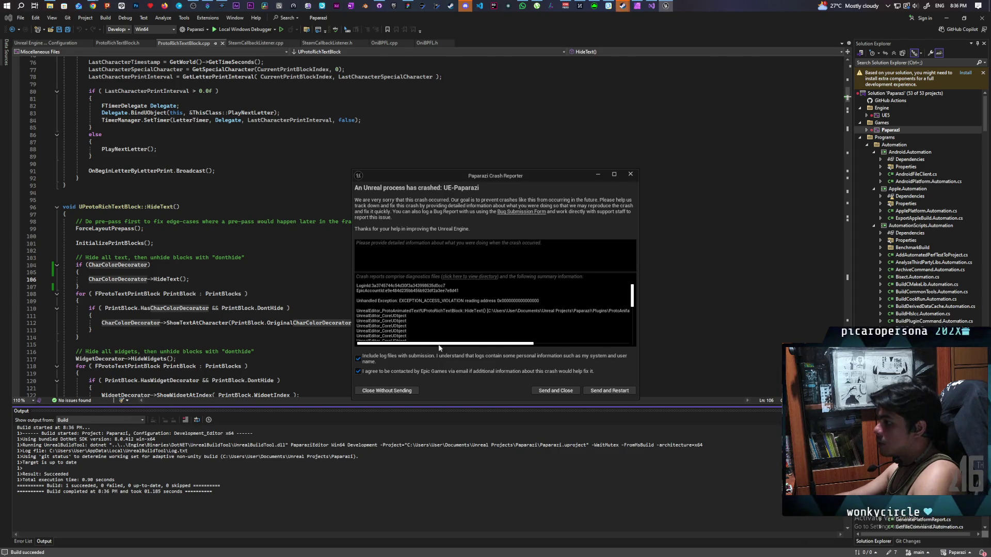
pyautogui.moveTo(456, 343); pyautogui.dragTo(584, 354)
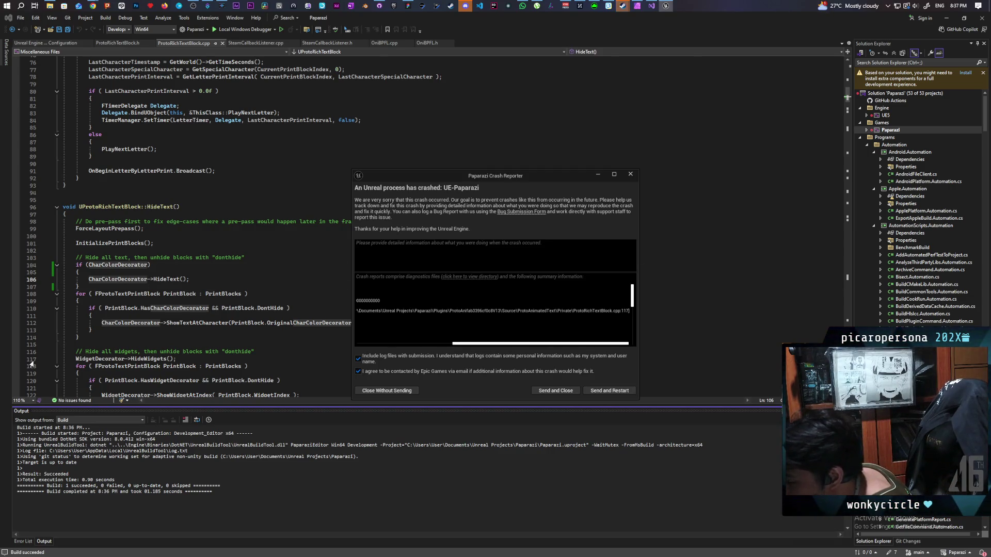
# Wrap WidgetDecorator->HideWidgets() in an 'if (WidgetDecorator) { }' block and save ProtoRichTextBlock.cpp
pyautogui.doubleClick(77, 358)
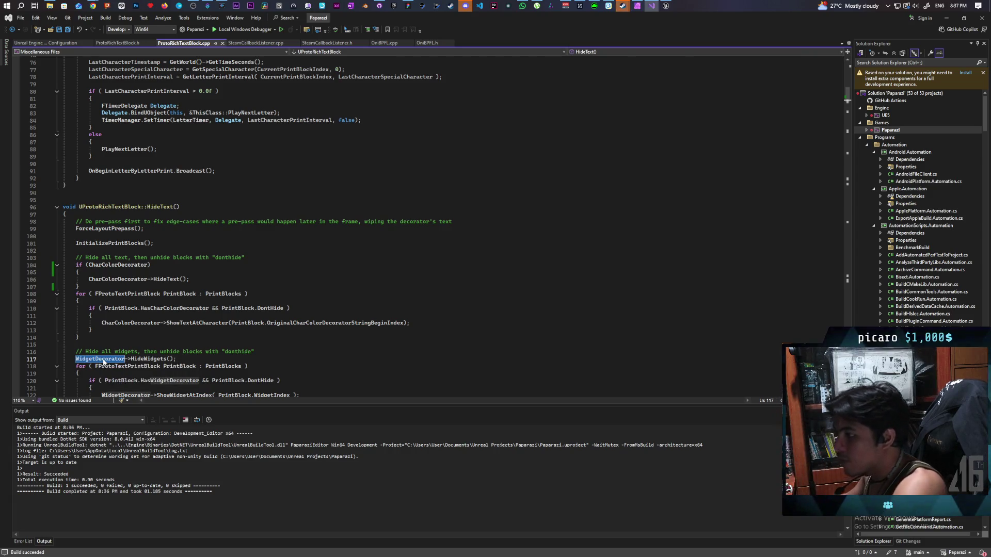
pyautogui.moveTo(108, 361)
pyautogui.press('Left')
pyautogui.write('if')
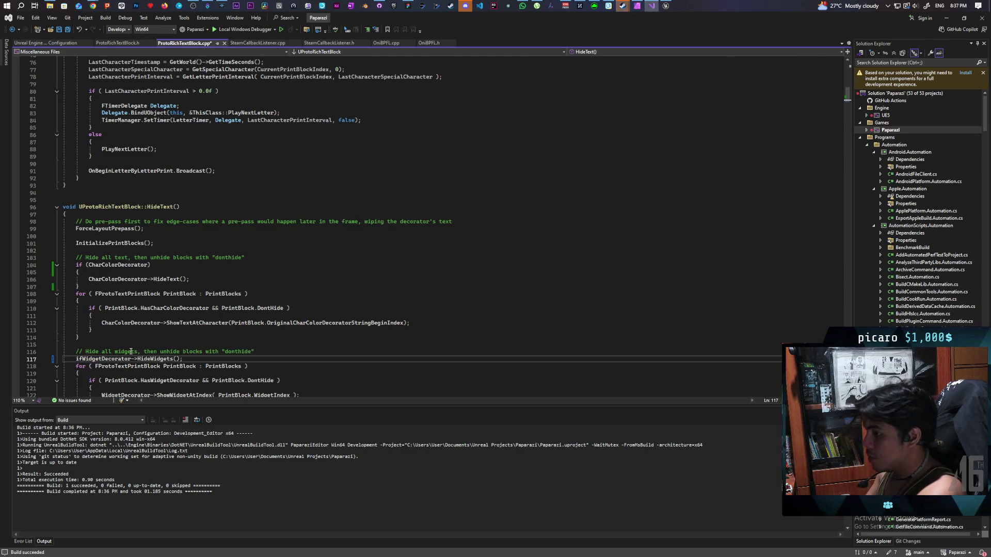
pyautogui.write('(')
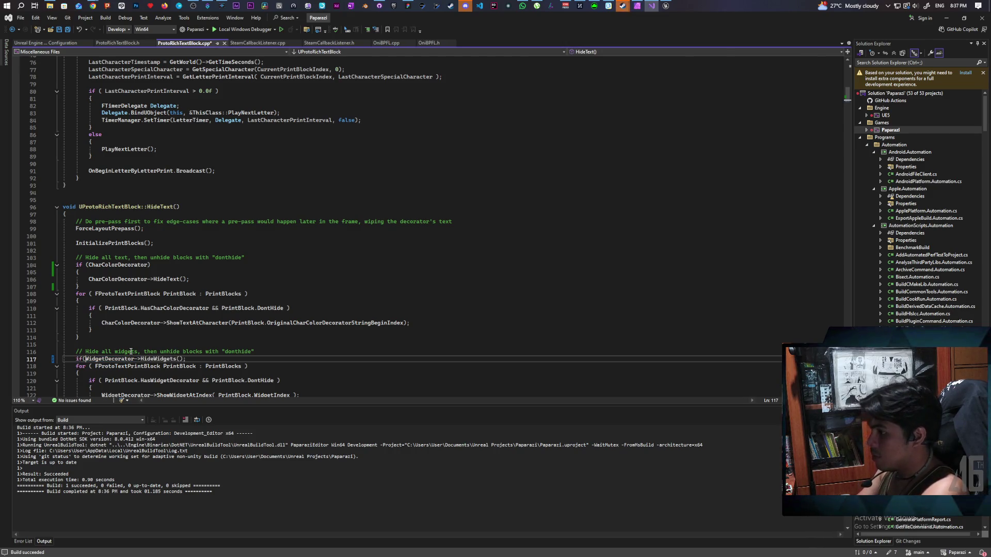
pyautogui.press('BackSpace')
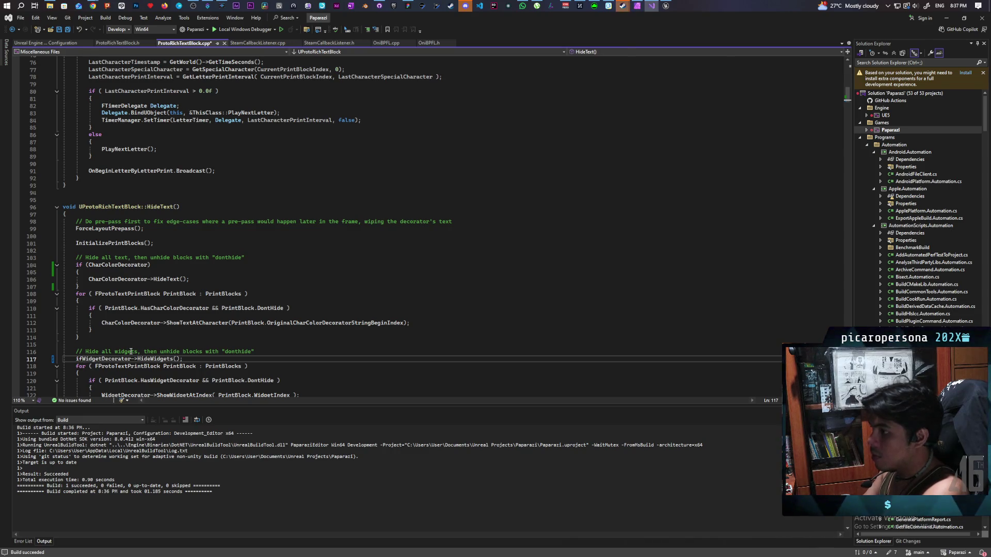
pyautogui.write('(WidgetDecorator)')
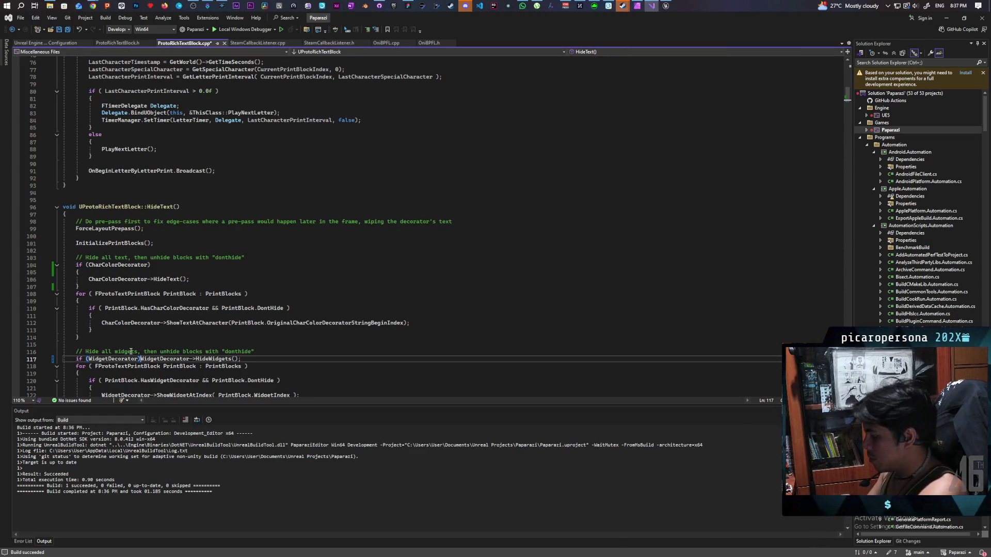
pyautogui.press('Return')
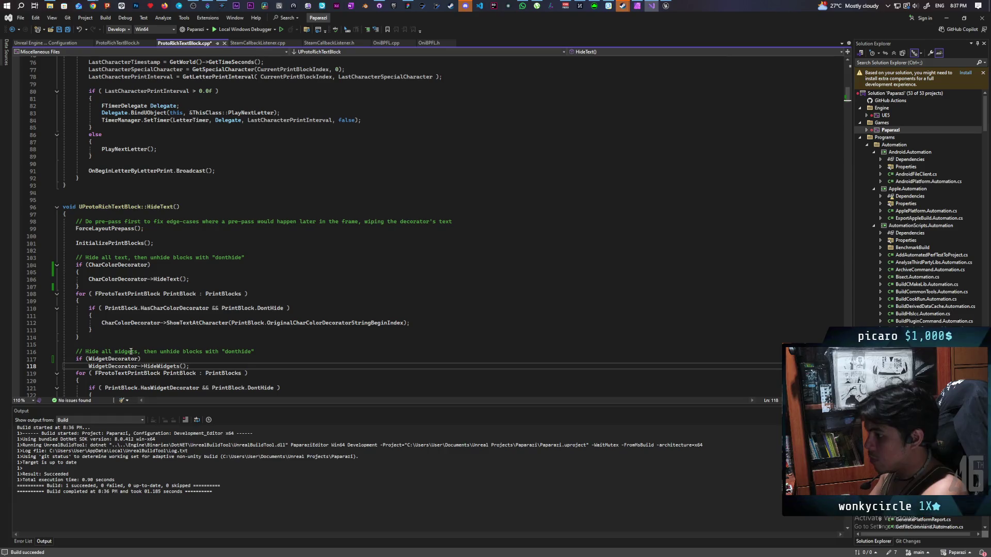
pyautogui.click(162, 358)
pyautogui.press('Return')
pyautogui.write('{}')
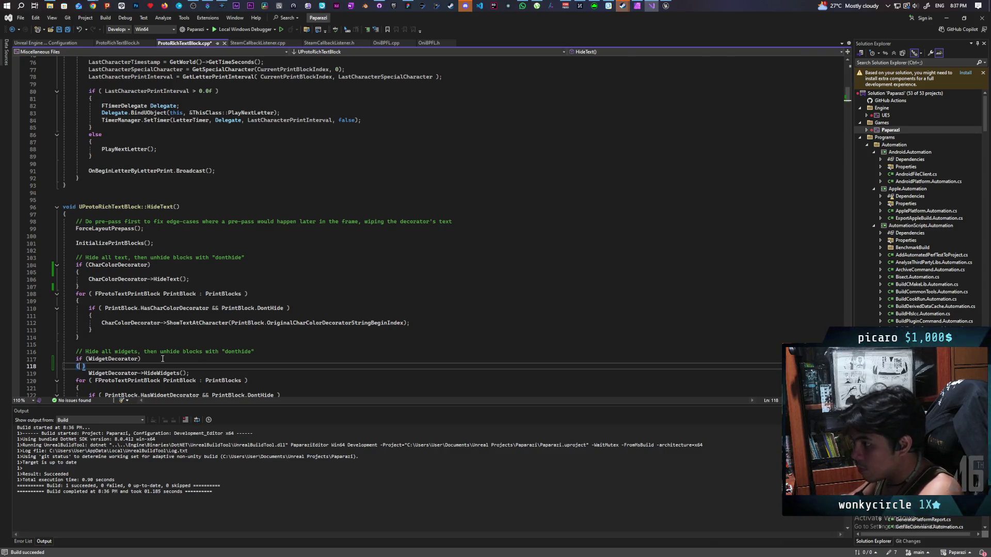
pyautogui.press('Delete')
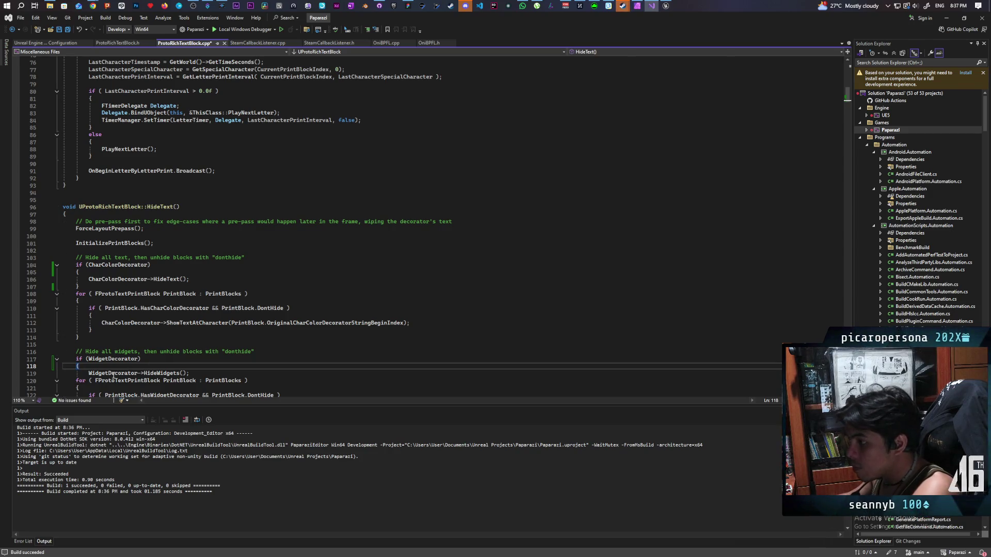
pyautogui.click(195, 372)
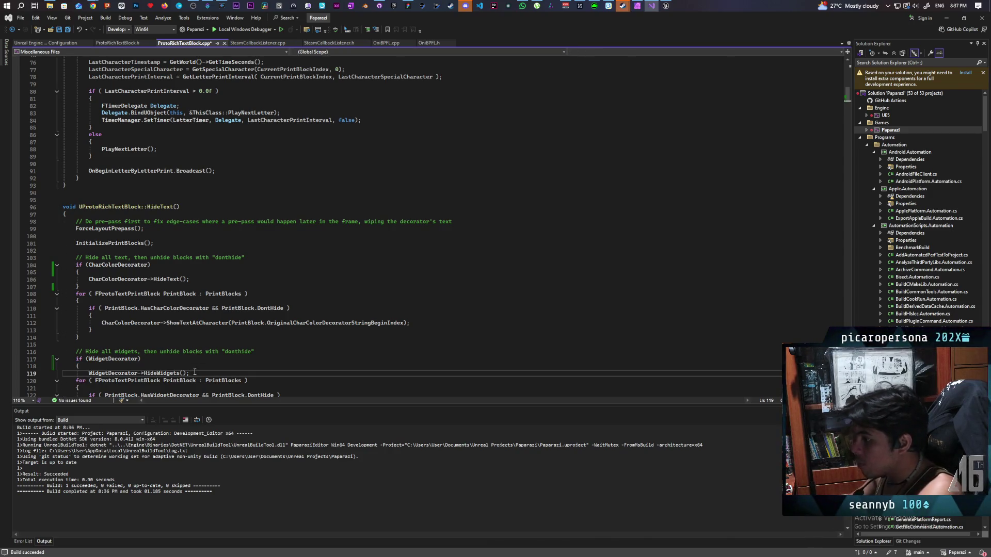
pyautogui.press('Return')
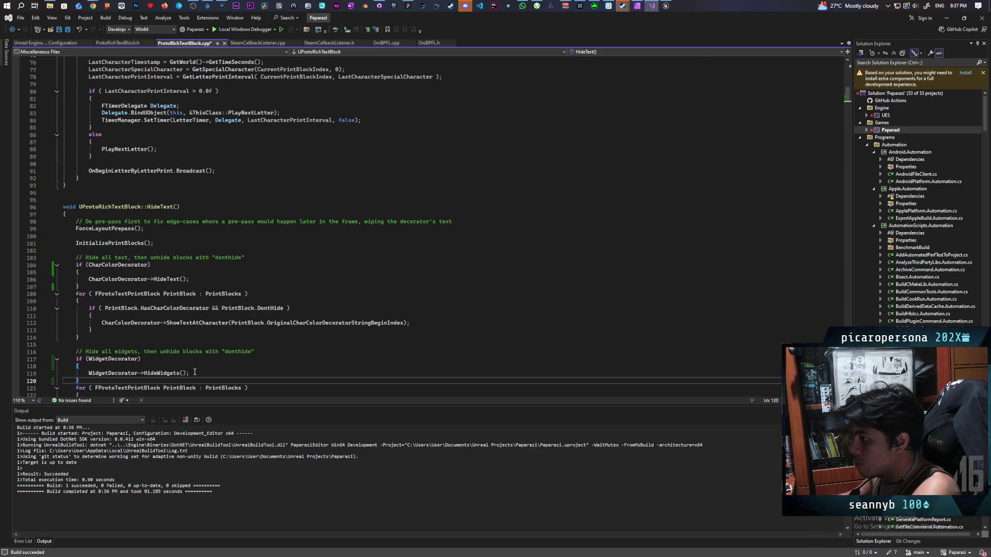
pyautogui.hotkey('ctrl', 's')
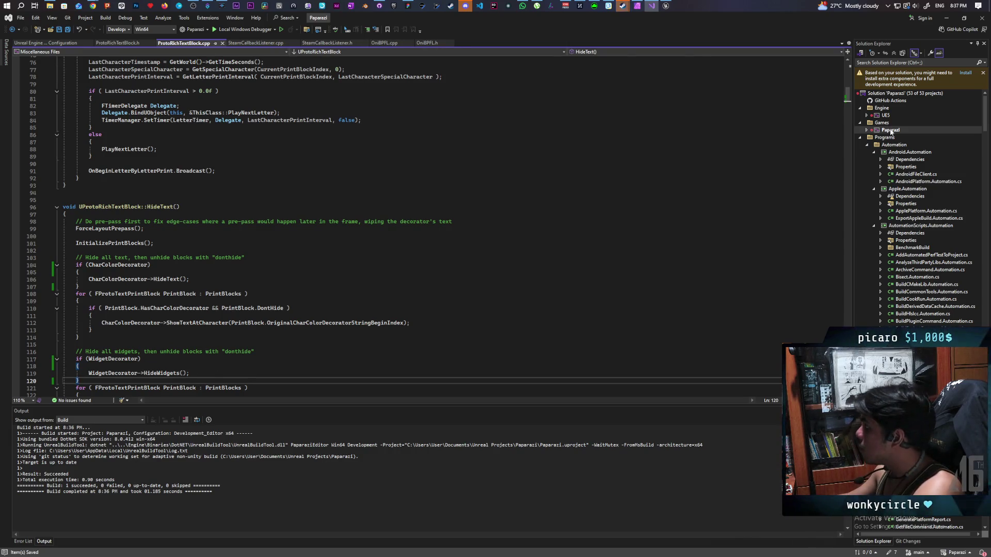
# Rebuild the Paparazi project
pyautogui.rightClick(889, 130)
pyautogui.click(878, 135)
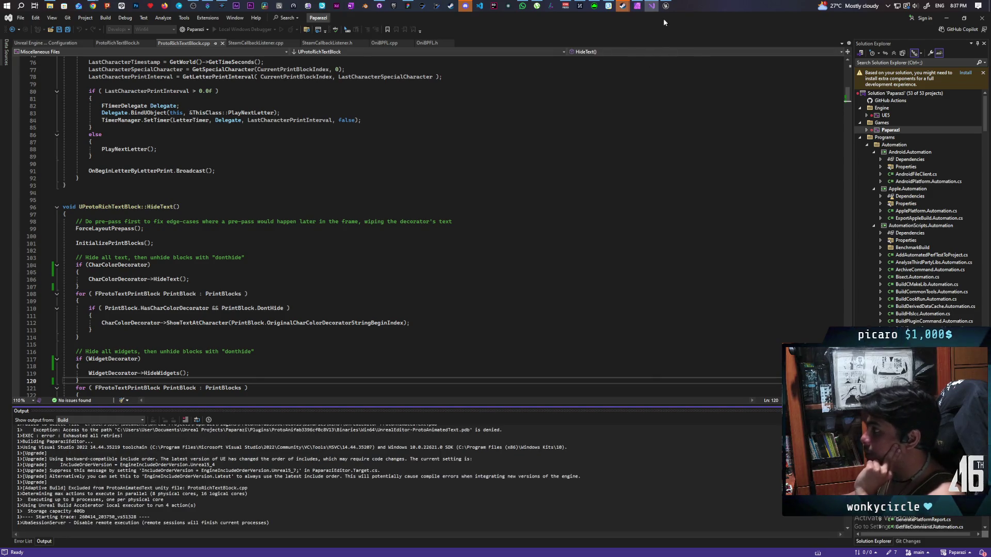
pyautogui.moveTo(666, 10)
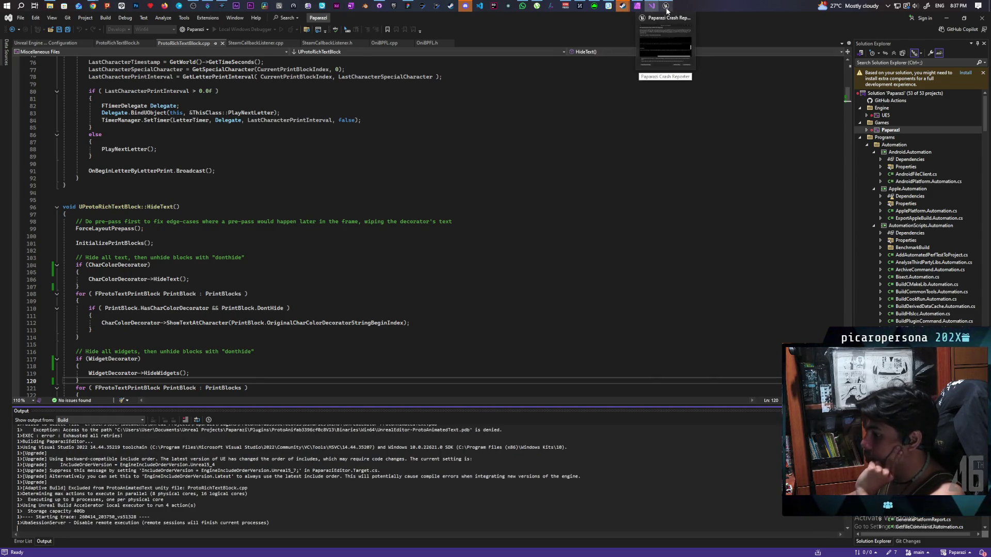
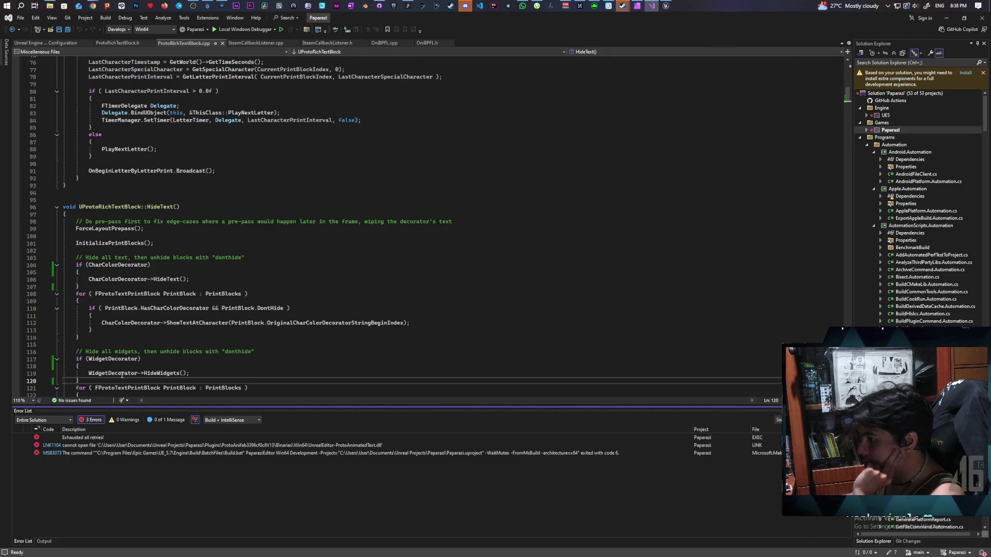
# Send and close the Unreal crash report, rebuild Paparazi, and open the MSB3073 error source
pyautogui.click(666, 8)
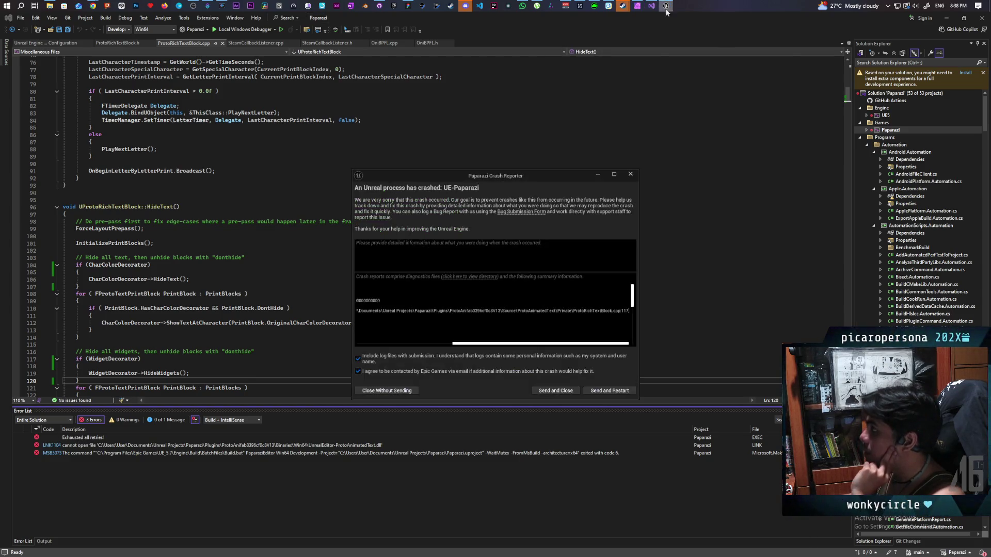
pyautogui.click(564, 392)
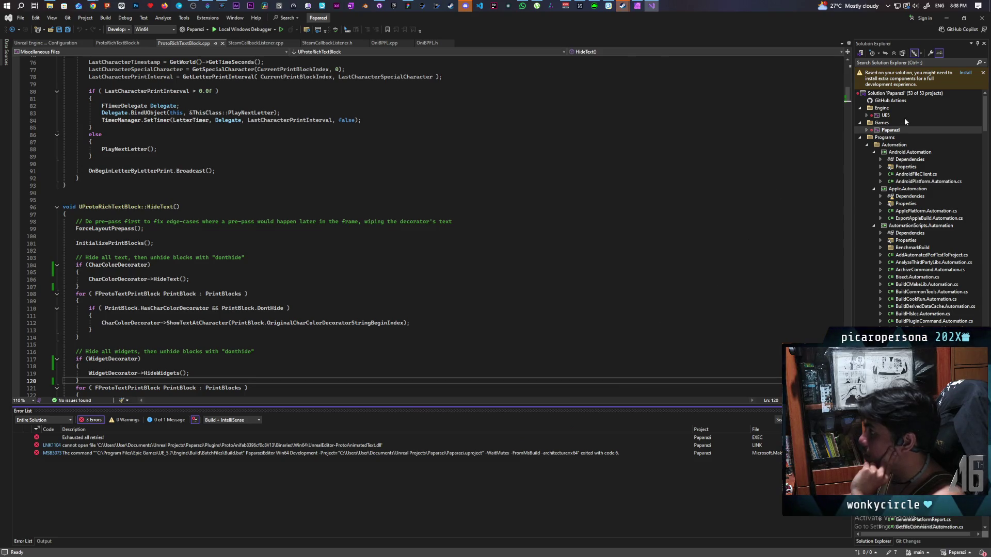
pyautogui.rightClick(890, 129)
pyautogui.click(901, 133)
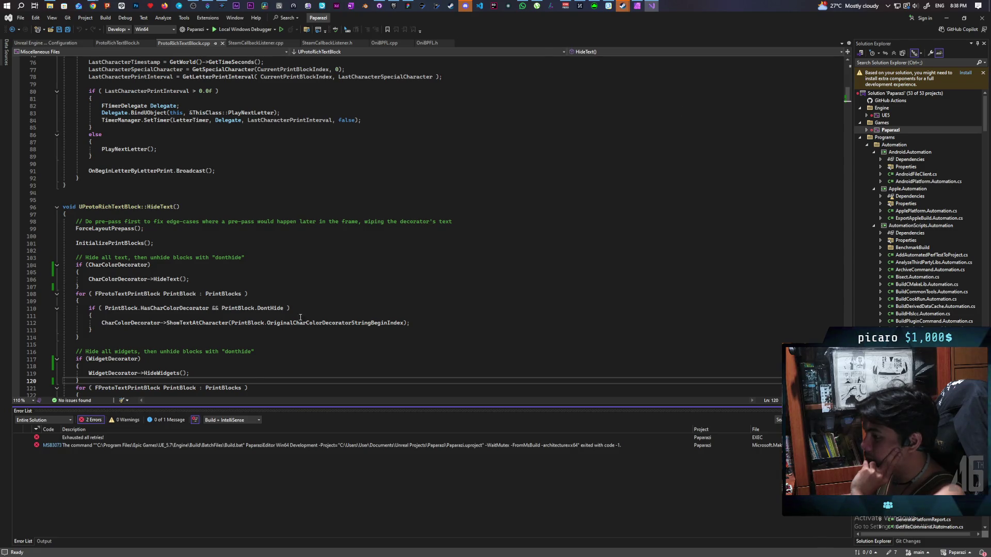
pyautogui.doubleClick(515, 445)
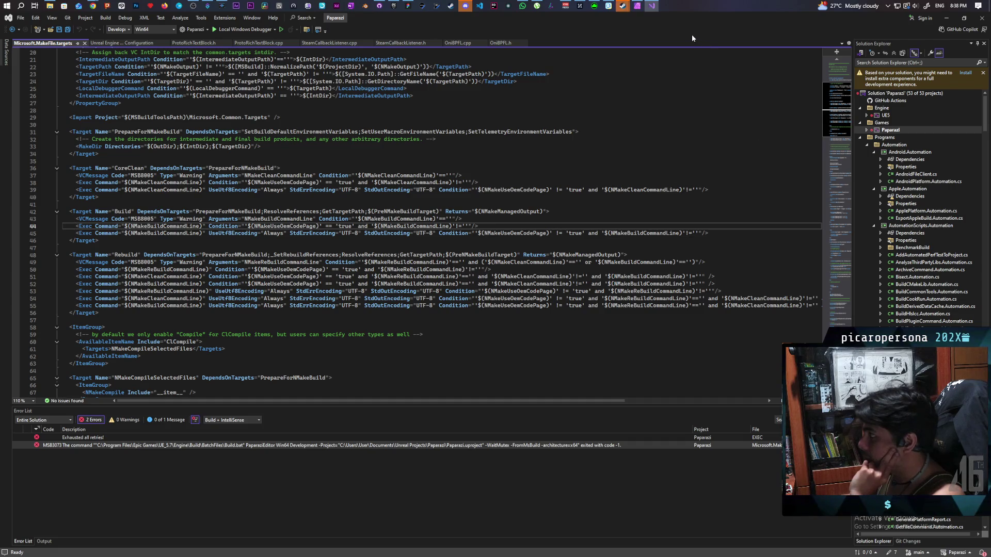
# Rebuild Paparazi again, confirm 0 failures in the Output pane, and switch to the Epic Games Launcher
pyautogui.rightClick(887, 132)
pyautogui.click(892, 138)
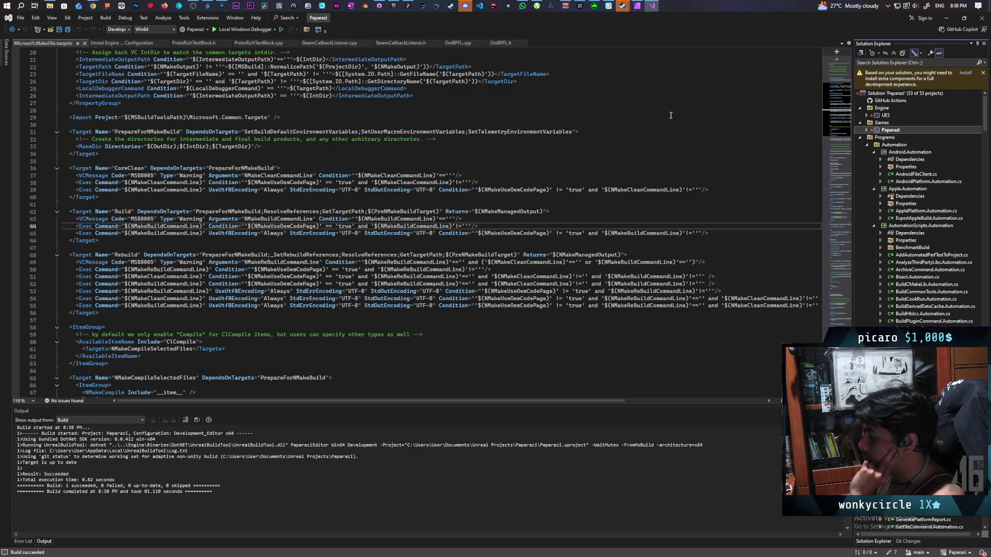
pyautogui.click(282, 30)
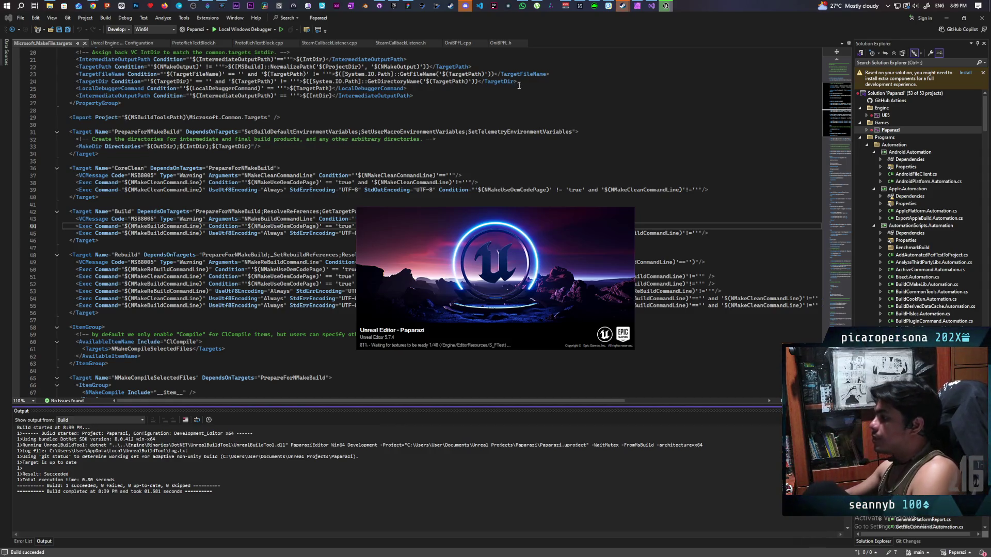
pyautogui.click(395, 6)
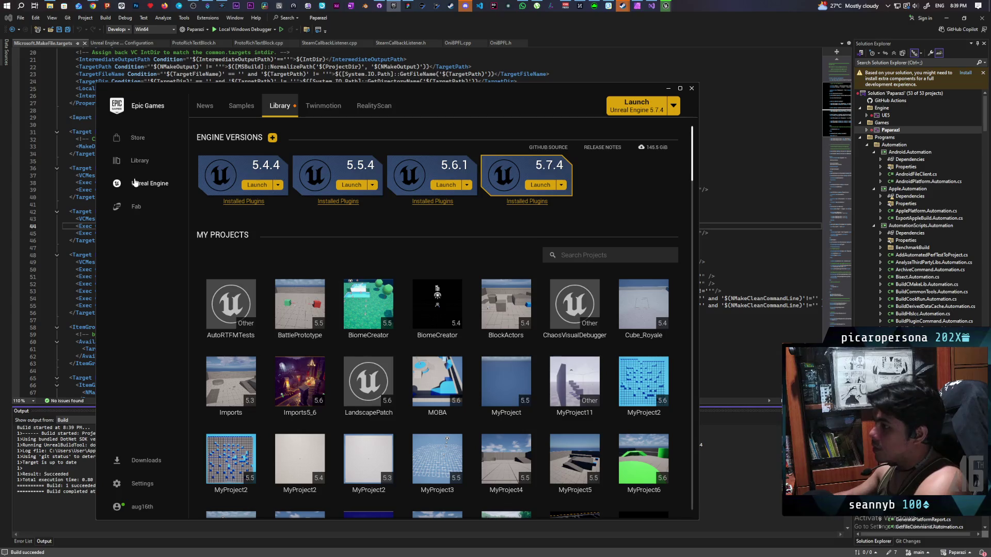
# Browse the Fab marketplace and scroll through its Wishlist
pyautogui.click(136, 203)
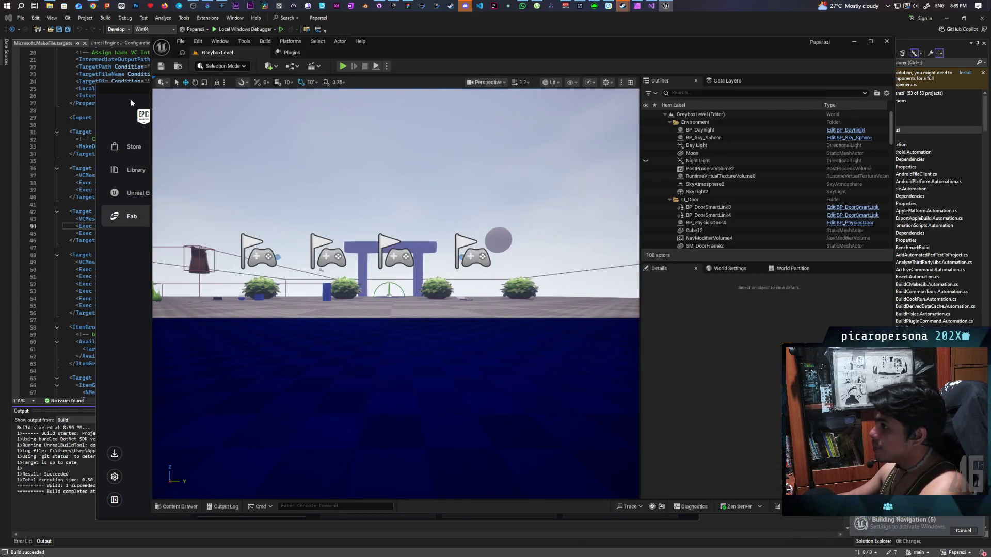
pyautogui.click(132, 100)
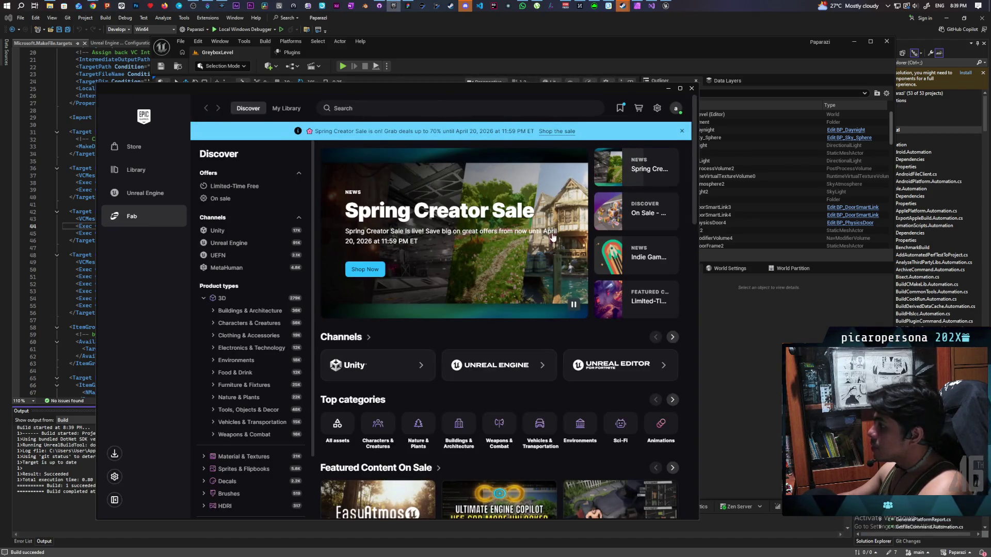
pyautogui.click(619, 109)
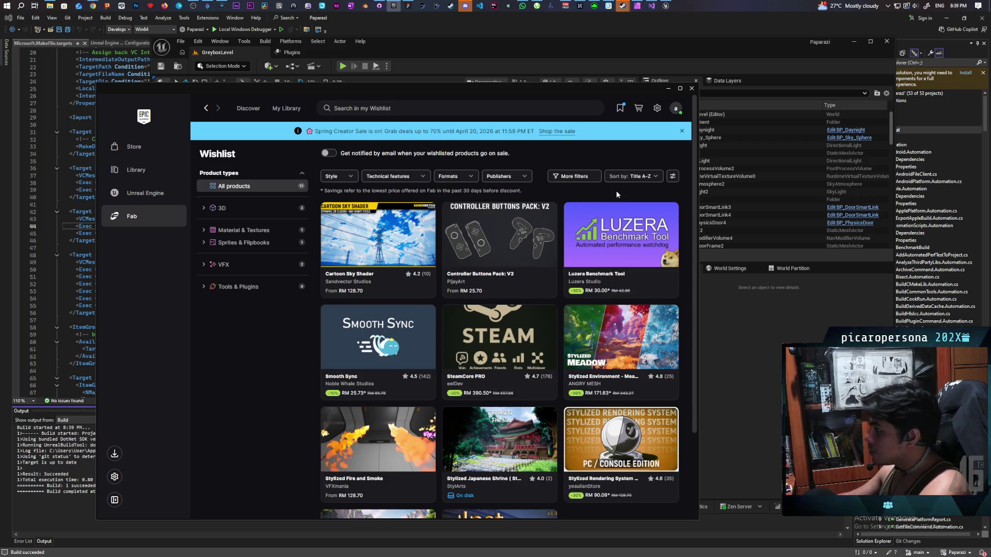
pyautogui.scroll(-2, 653, 281)
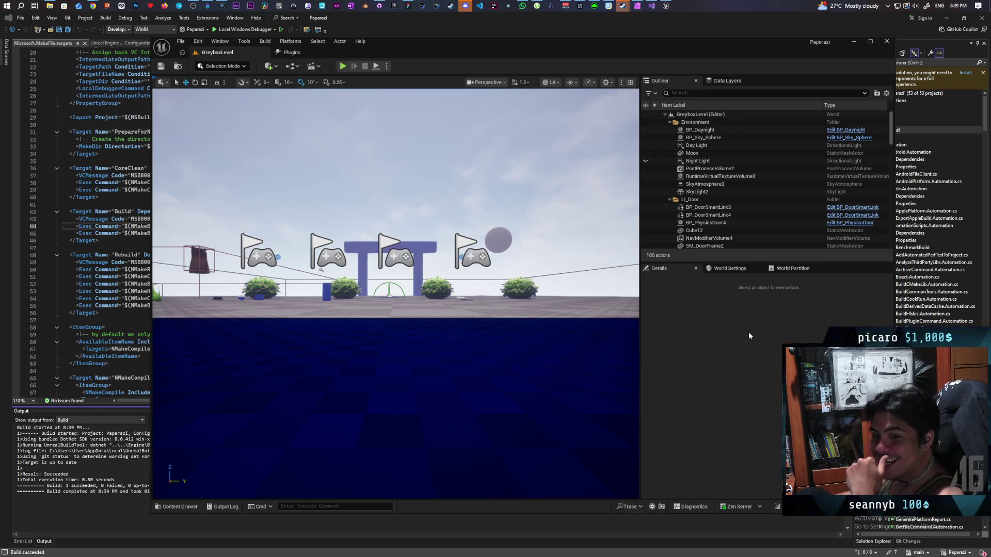
# Start multiplayer PIE, read the access-violation call stack, and open HideText in ProtoRichTextBlock.cpp
pyautogui.click(342, 66)
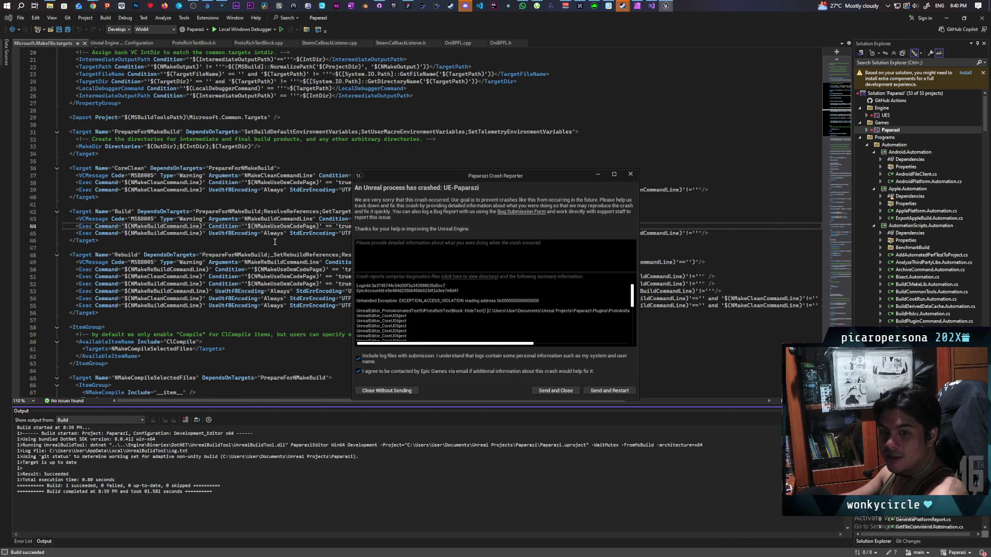
pyautogui.moveTo(508, 346); pyautogui.dragTo(632, 349)
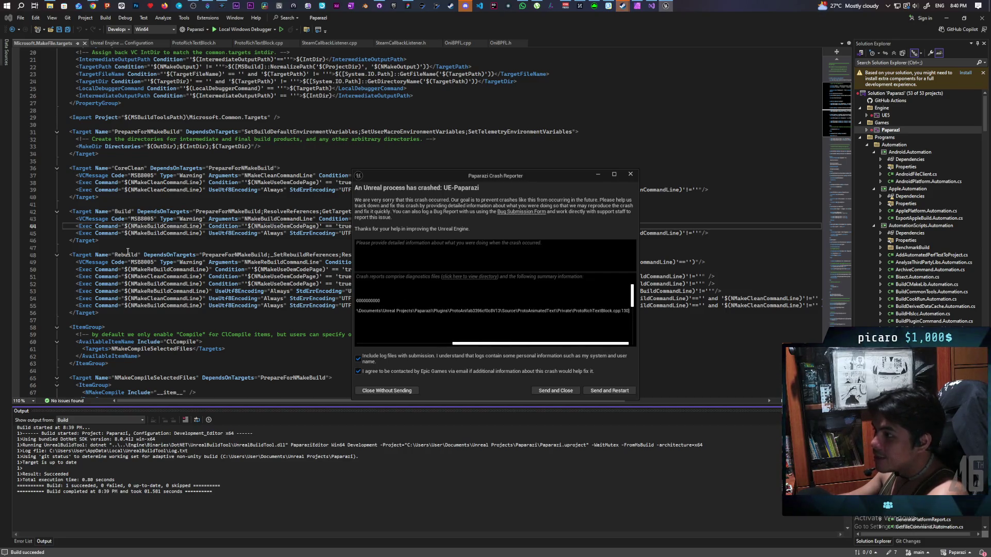
pyautogui.scroll(-4, 128, 251)
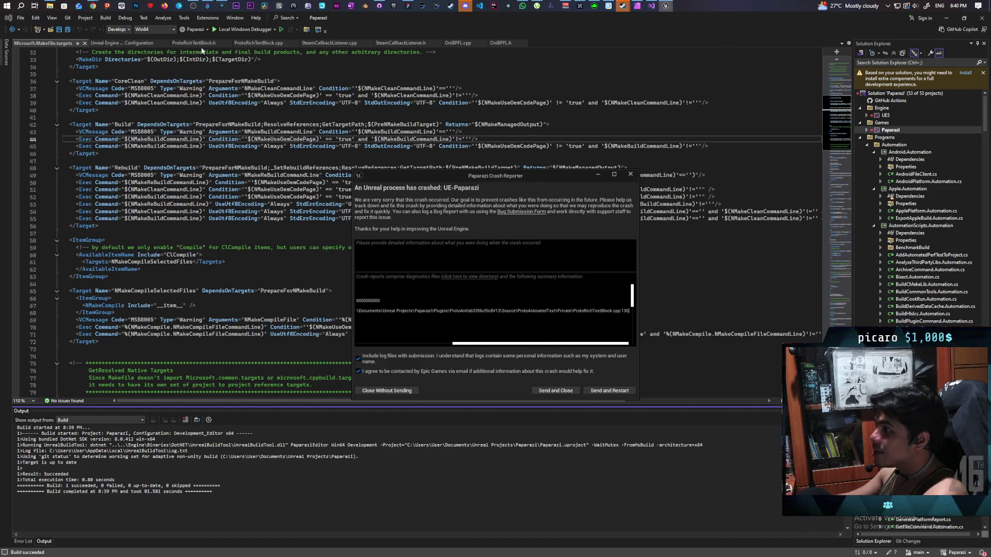
pyautogui.click(258, 43)
# Wrap ImageDecorator->HideImages() in HideText inside an if (ImageDecorator) { } block
pyautogui.scroll(-4, 134, 299)
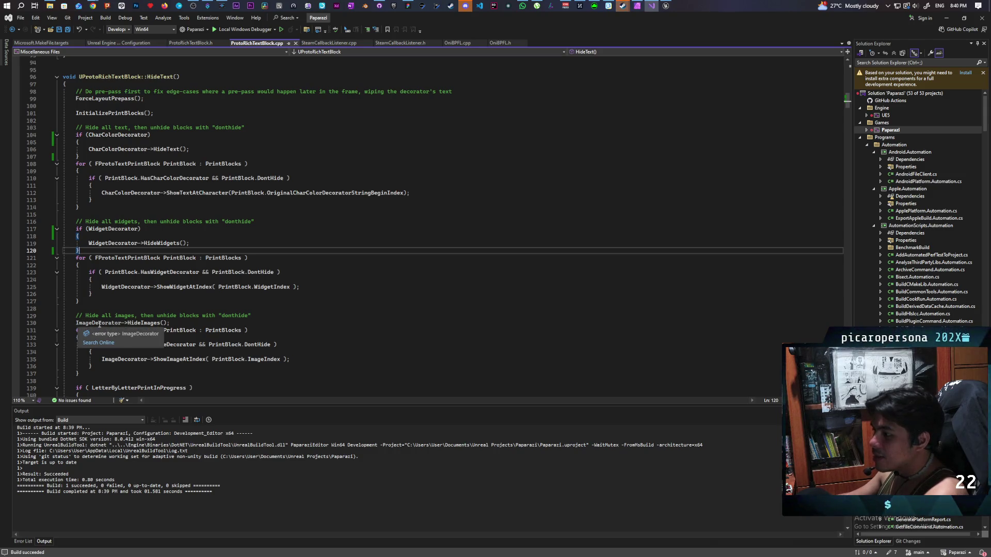
pyautogui.scroll(-4, 210, 329)
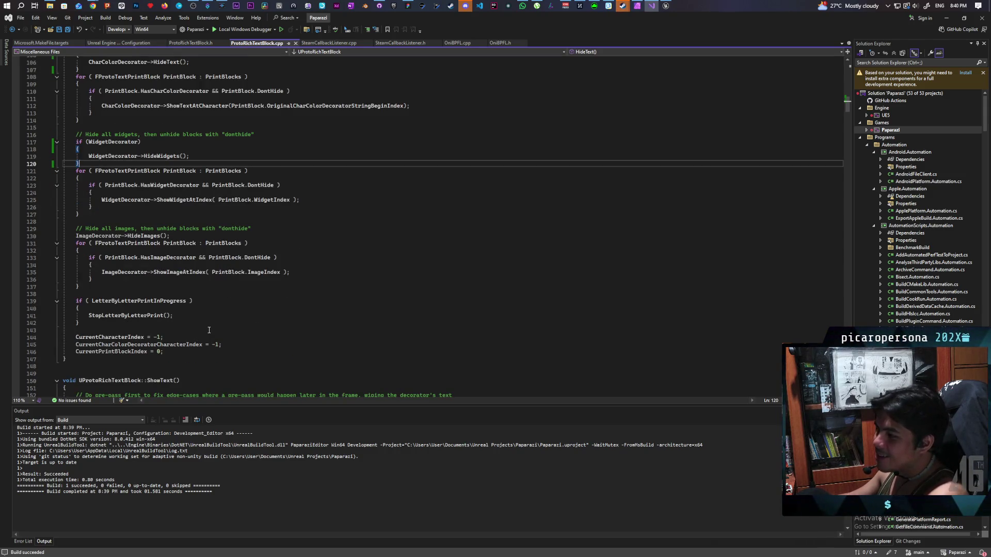
pyautogui.scroll(1, 179, 324)
pyautogui.doubleClick(95, 258)
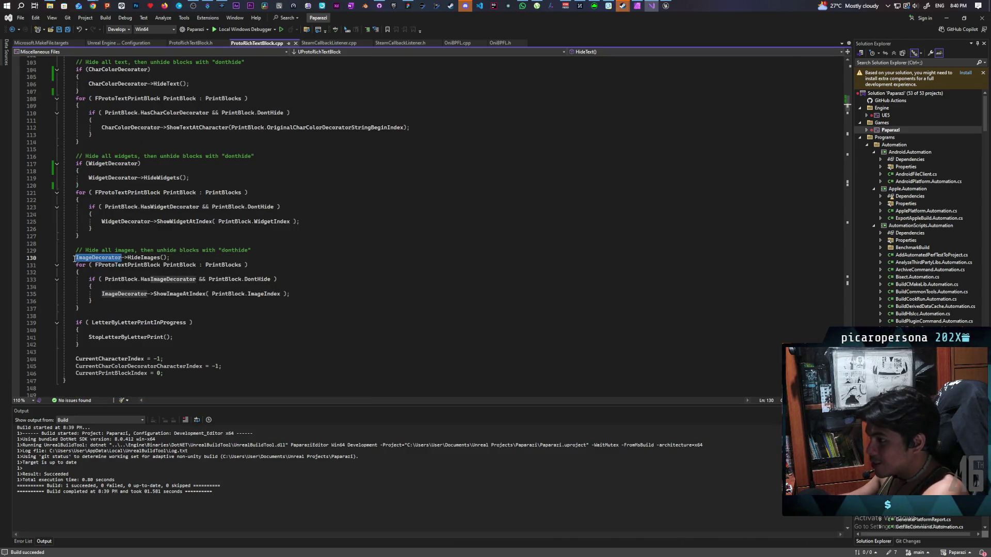
pyautogui.click(76, 258)
pyautogui.write('if')
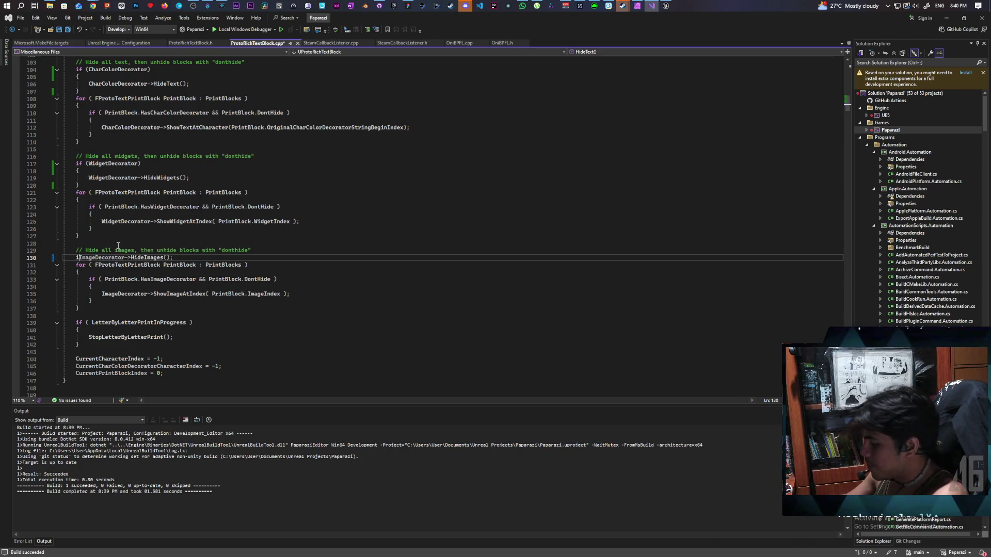
pyautogui.write('ImageDecorator')
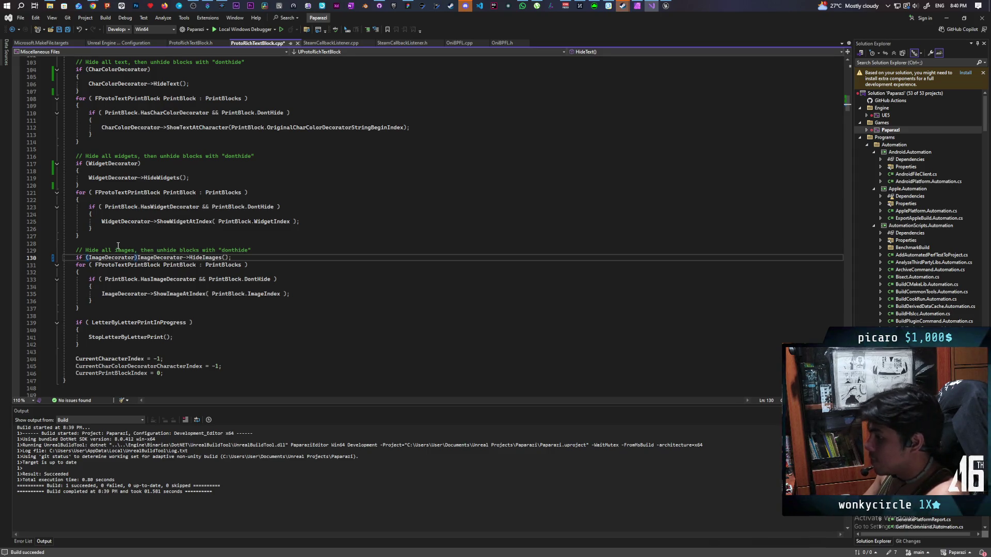
pyautogui.press('Return')
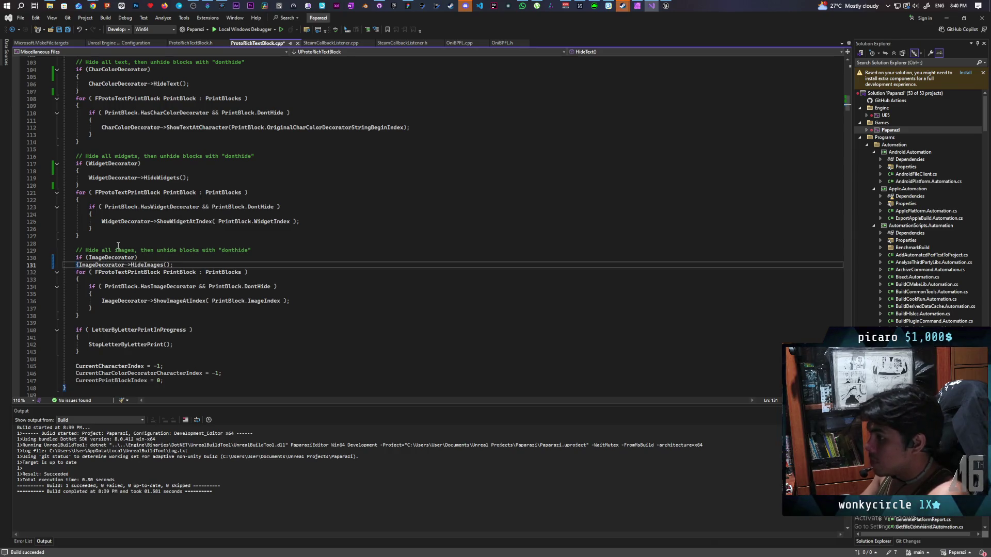
pyautogui.write('{')
pyautogui.press('Return')
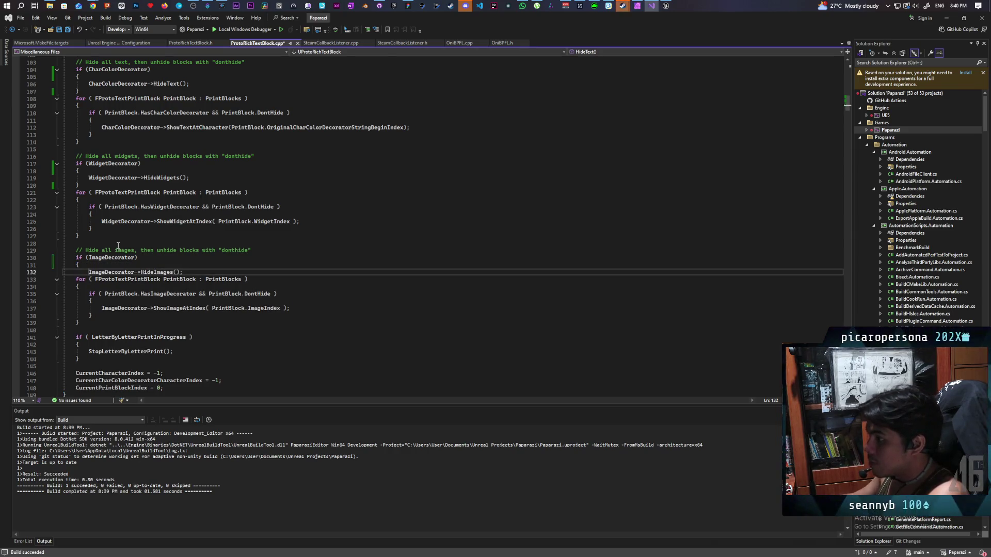
pyautogui.click(195, 275)
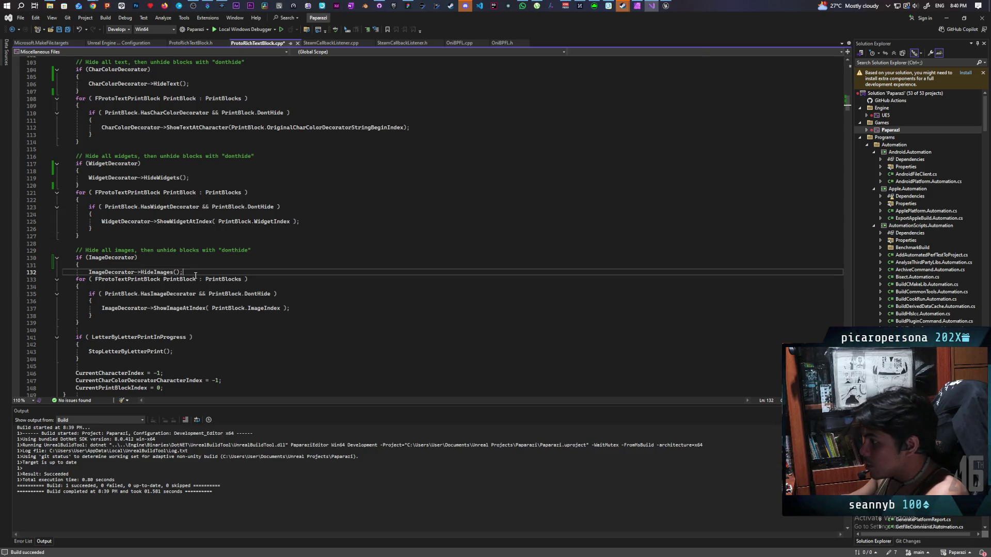
pyautogui.press('Return')
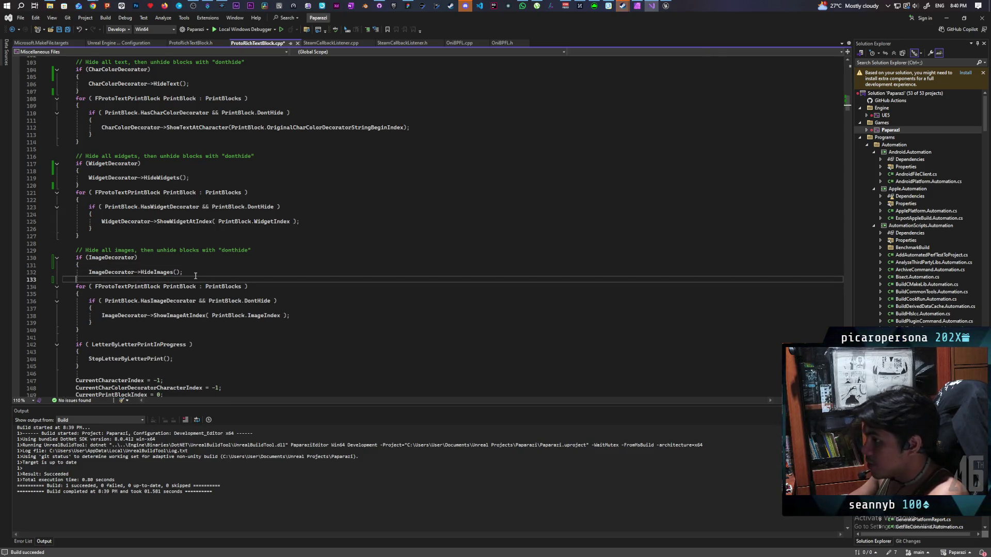
pyautogui.write('}')
# Save ProtoRichTextBlock.cpp and close the leftover crash report
pyautogui.hotkey('ctrl', 's')
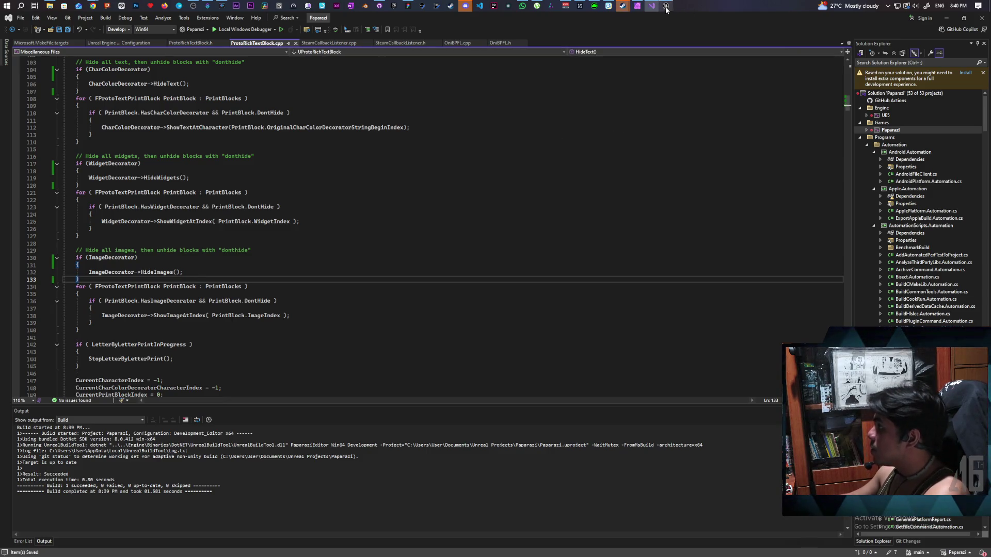
pyautogui.click(666, 6)
pyautogui.click(554, 386)
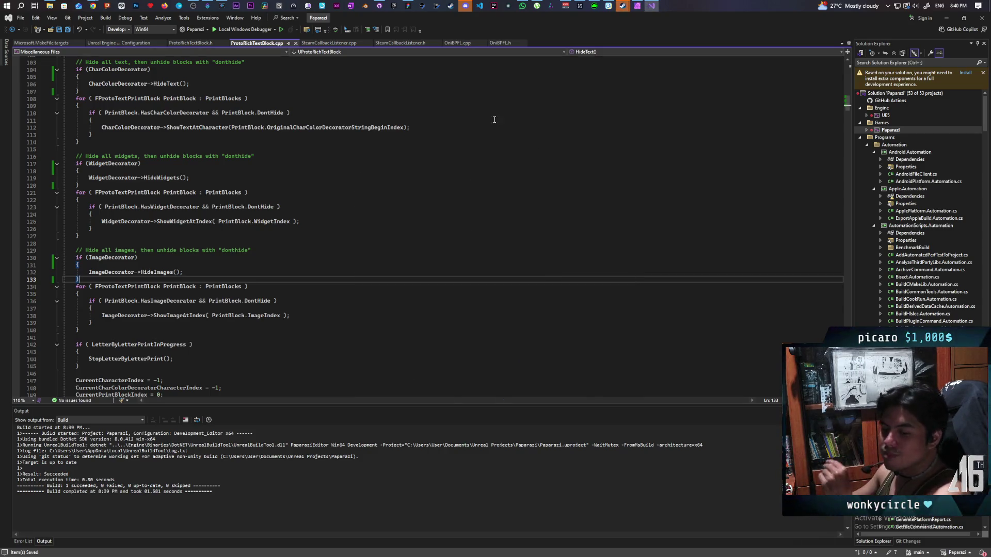
# Rebuild Paparazi successfully and focus the main viewport of the server-plus-two-clients play session
pyautogui.click(394, 7)
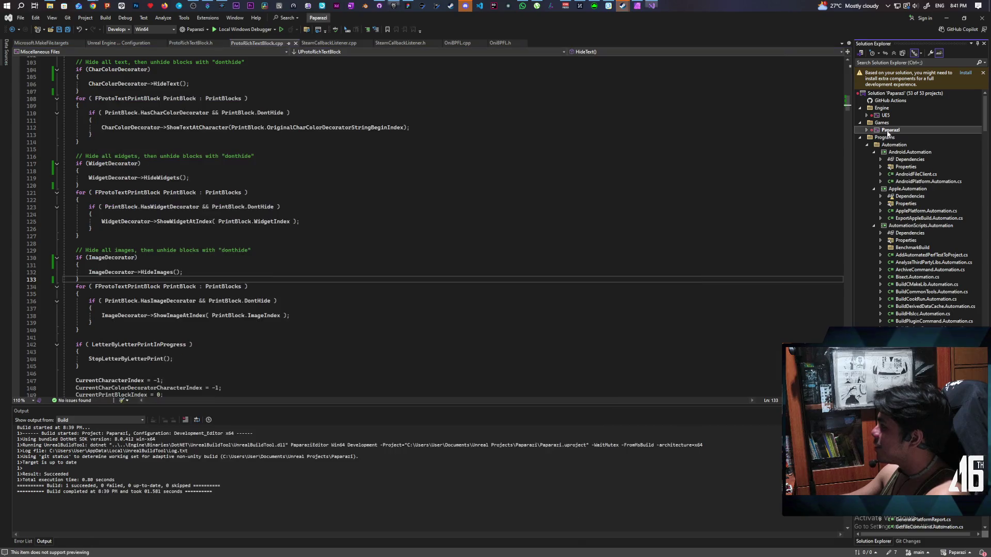
pyautogui.rightClick(885, 131)
pyautogui.press('Escape')
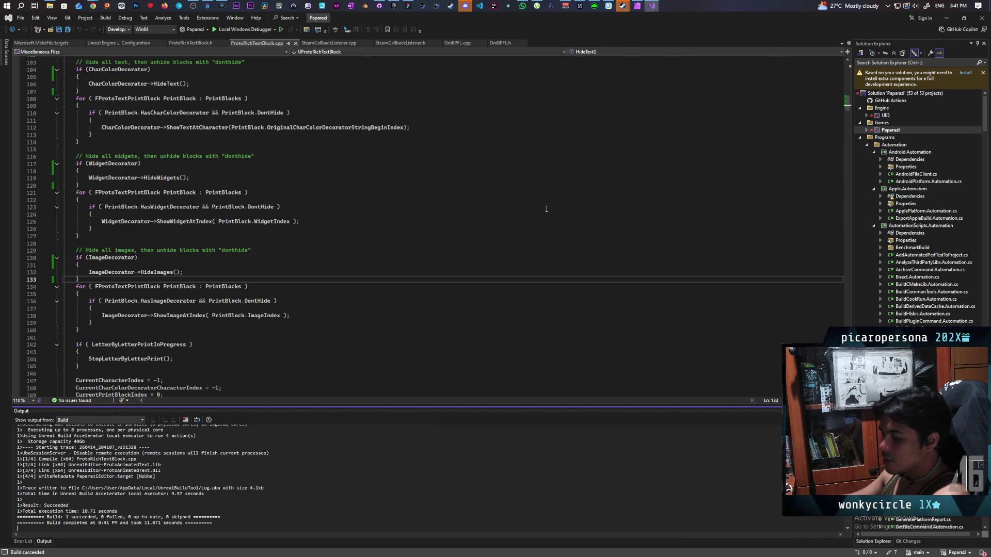
pyautogui.click(281, 30)
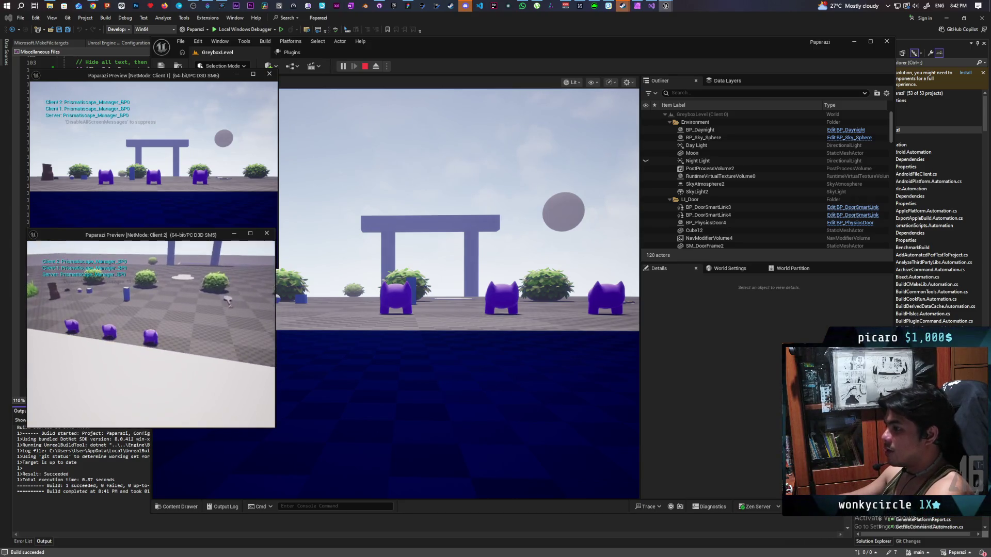
pyautogui.click(320, 301)
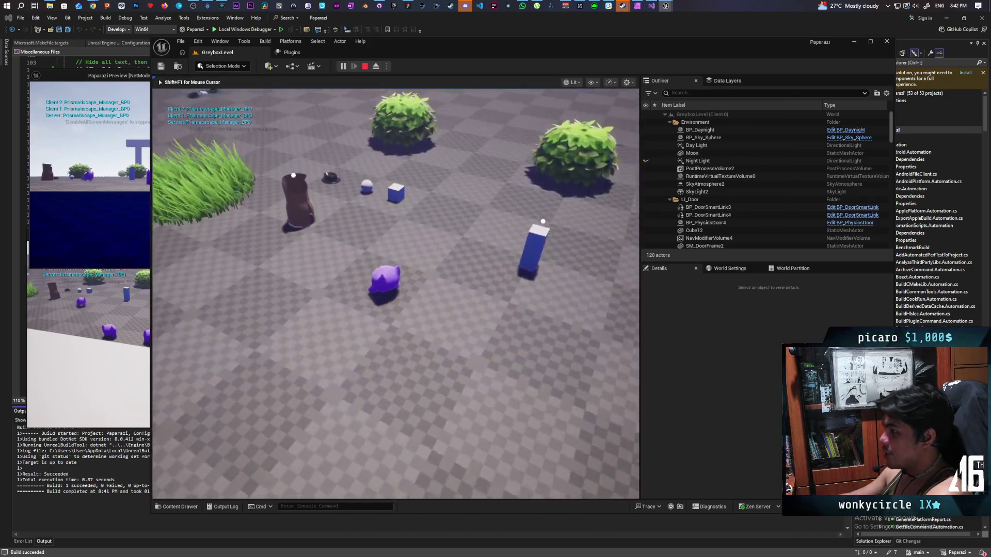
# Walk the purple character to the hat and put it on as a disguise
pyautogui.press('w')
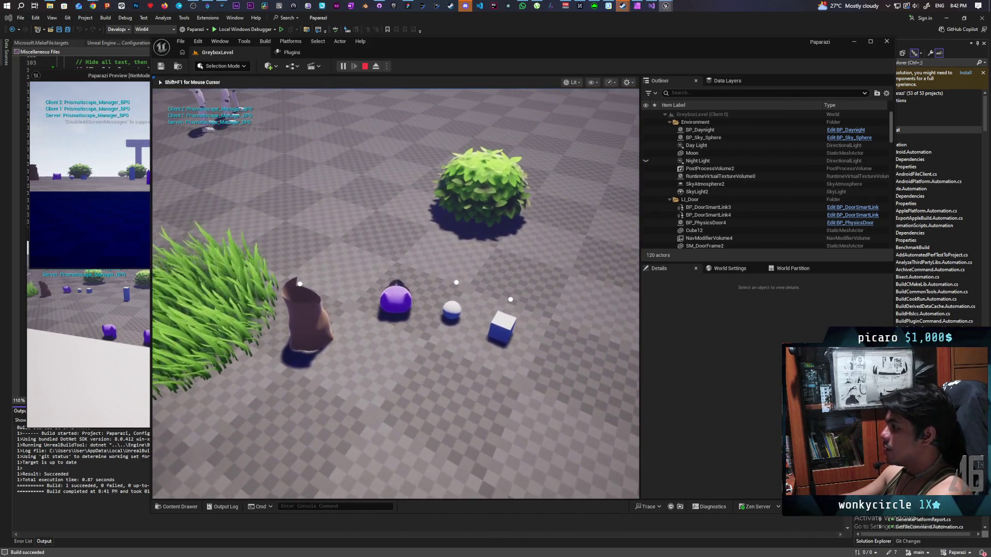
pyautogui.press('w')
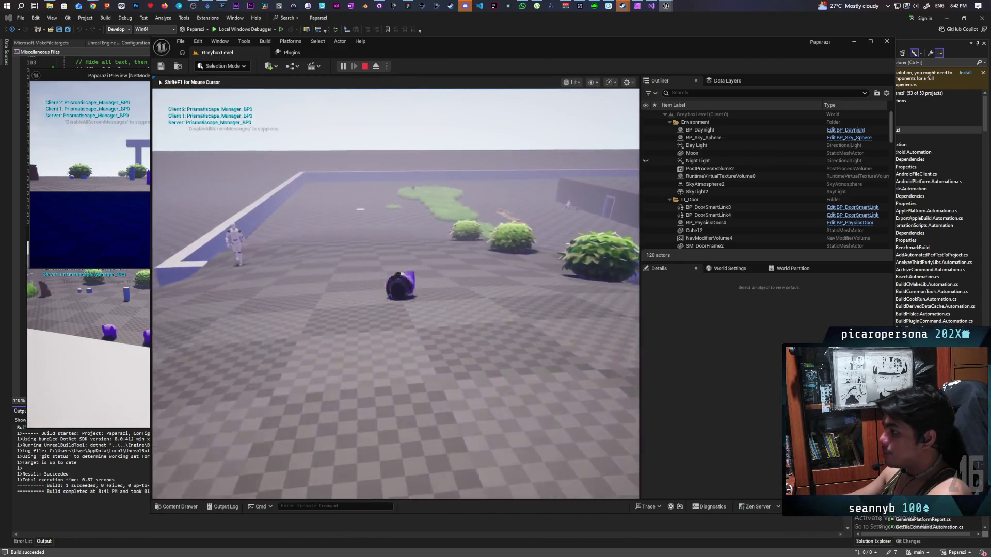
pyautogui.press('e')
# Approach the NPC to see its 'I need a shovel' bubble and Listen prompt, then stop PIE
pyautogui.press('w')
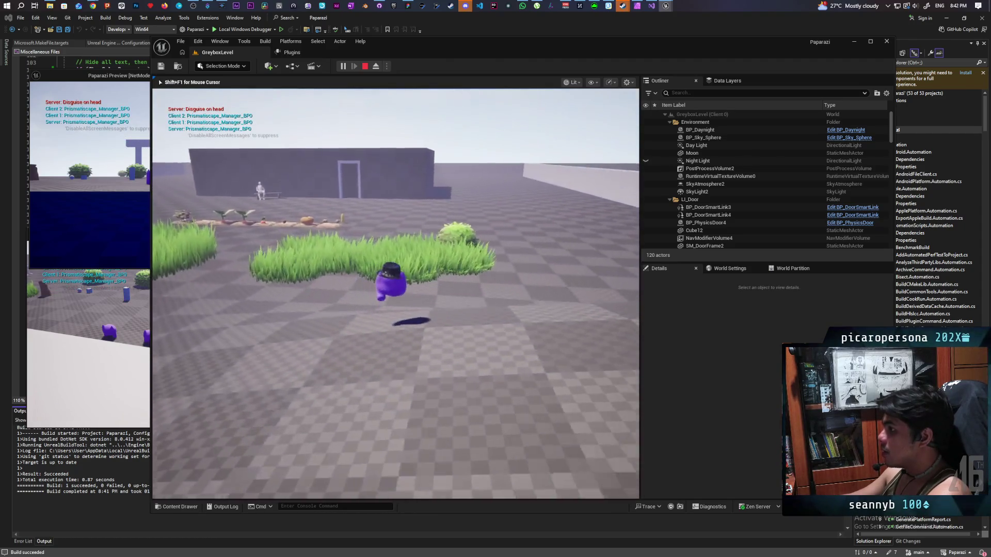
pyautogui.press('w')
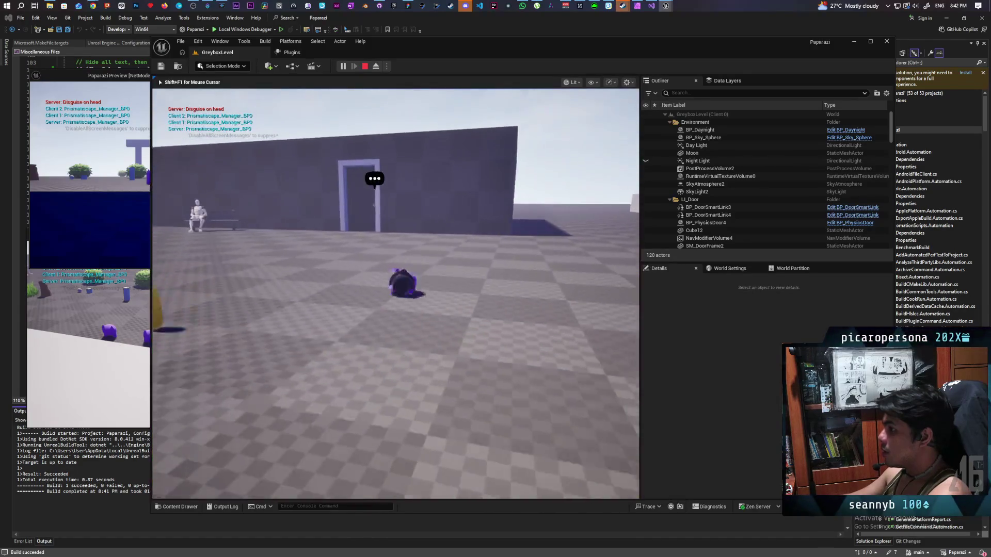
pyautogui.press('w')
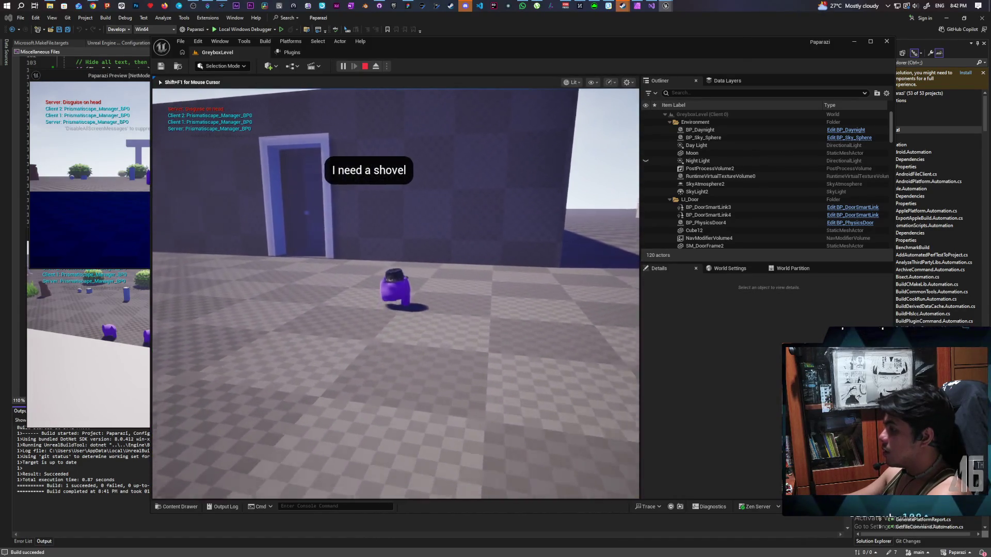
pyautogui.press('w')
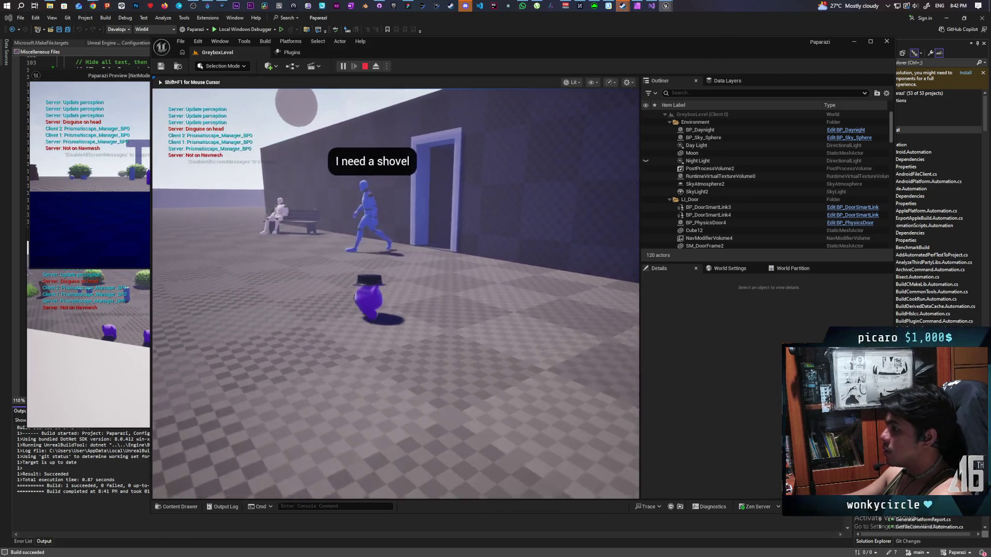
pyautogui.press('w')
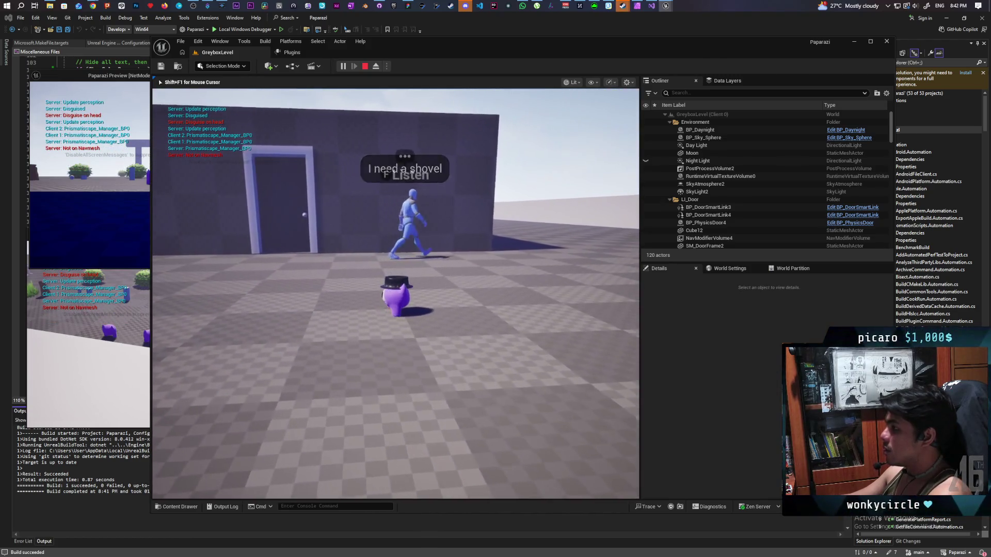
pyautogui.press('w')
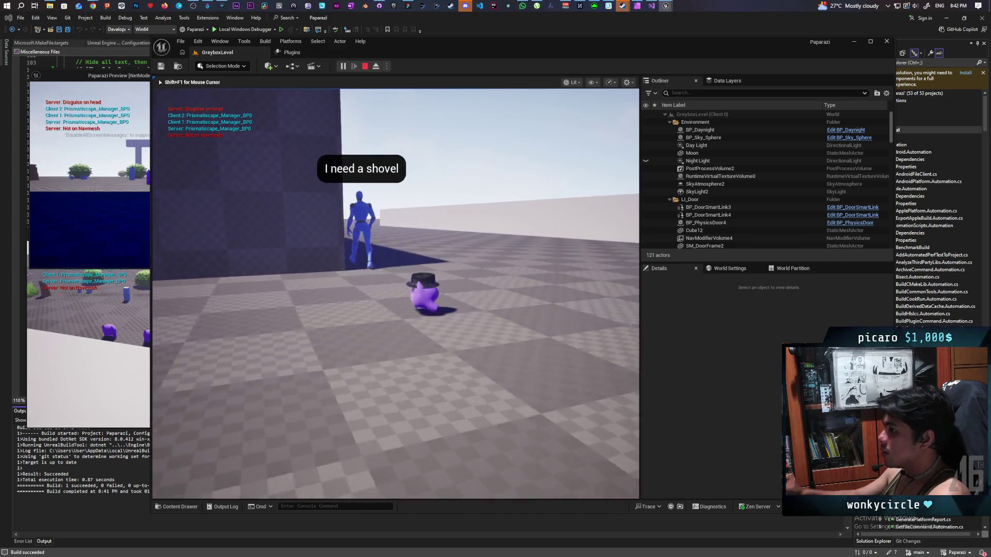
pyautogui.press('w')
pyautogui.press('w')
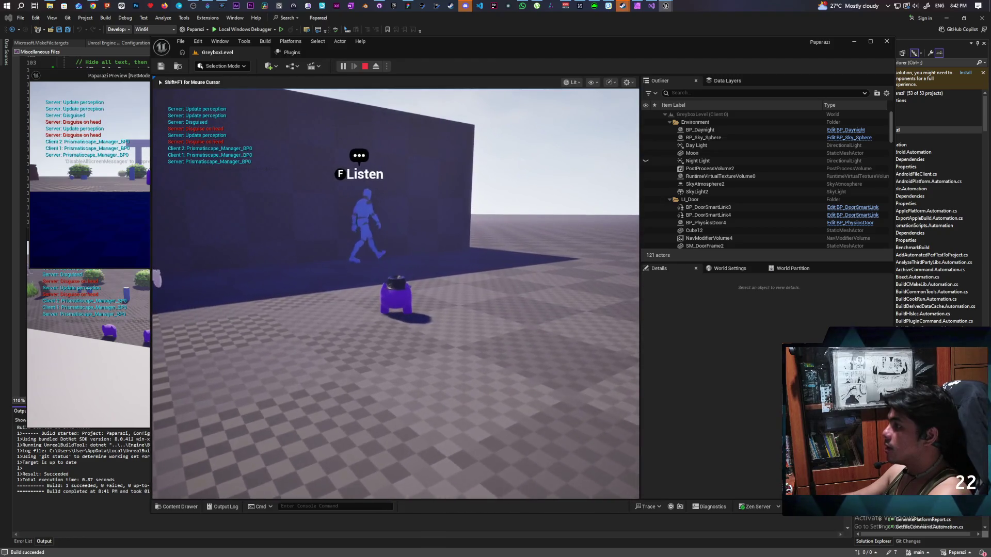
pyautogui.press('w')
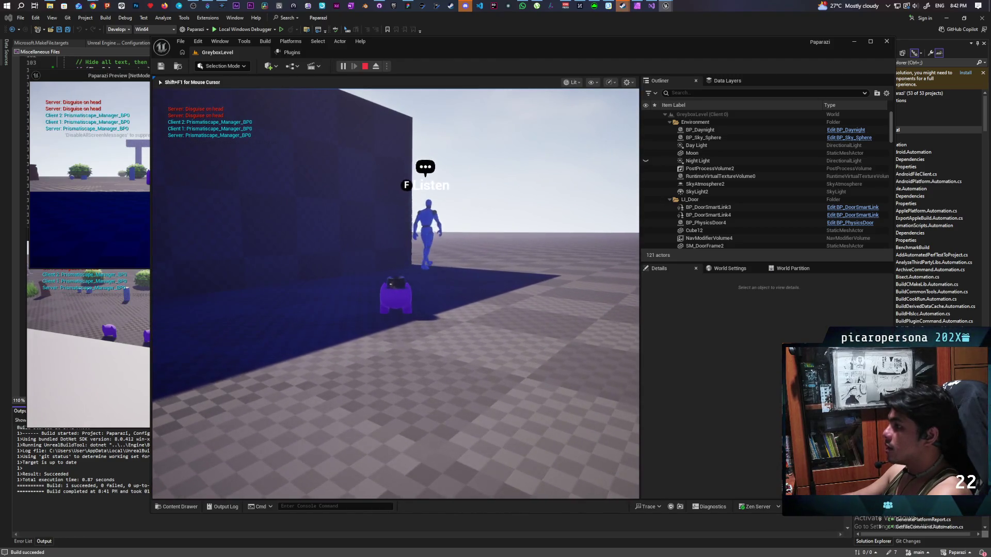
pyautogui.press('Escape')
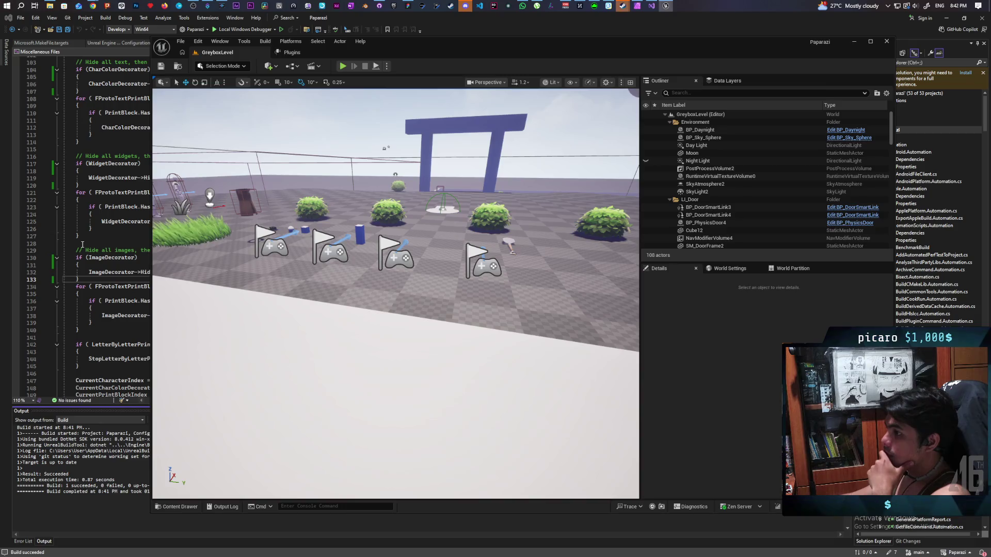
# Review the ImageDecorator null check in HideText in ProtoRichTextBlock.cpp
pyautogui.click(82, 244)
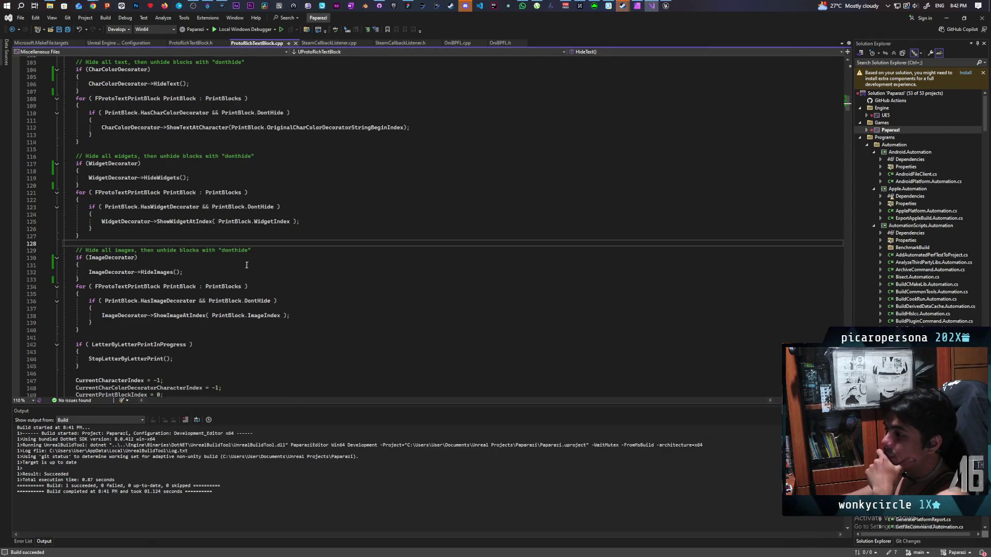
pyautogui.scroll(-3, 236, 265)
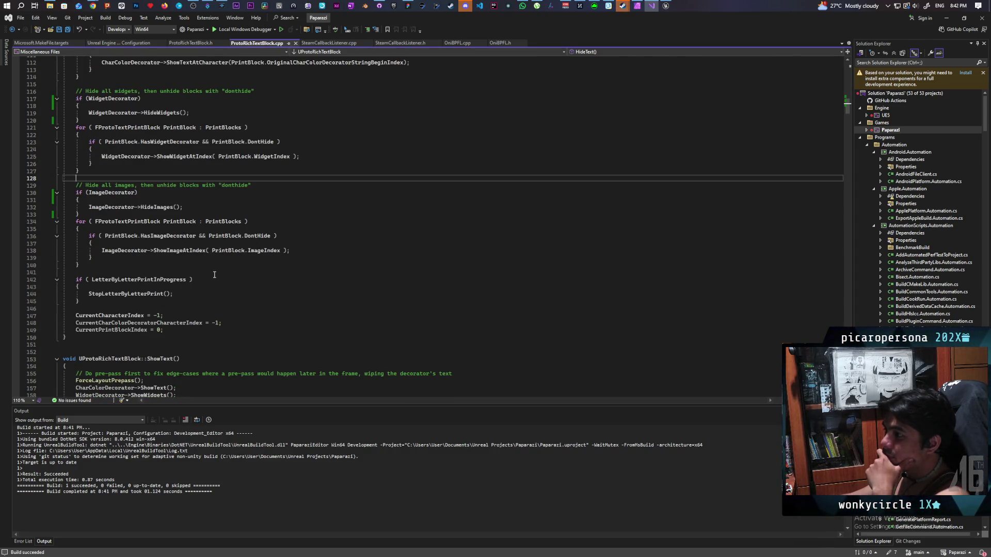
pyautogui.scroll(2, 215, 275)
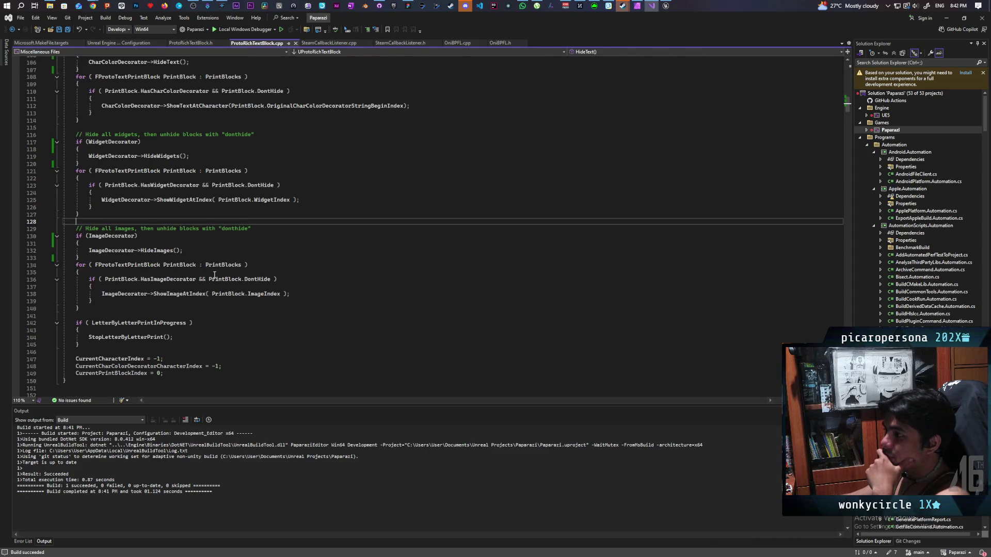
pyautogui.scroll(-2, 214, 274)
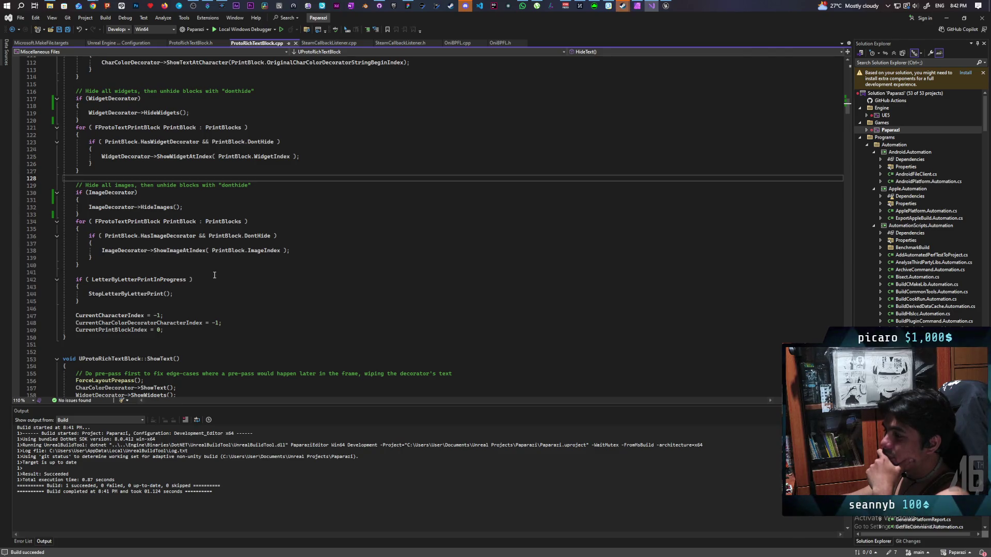
pyautogui.scroll(2, 215, 274)
pyautogui.doubleClick(107, 237)
pyautogui.scroll(9, 261, 253)
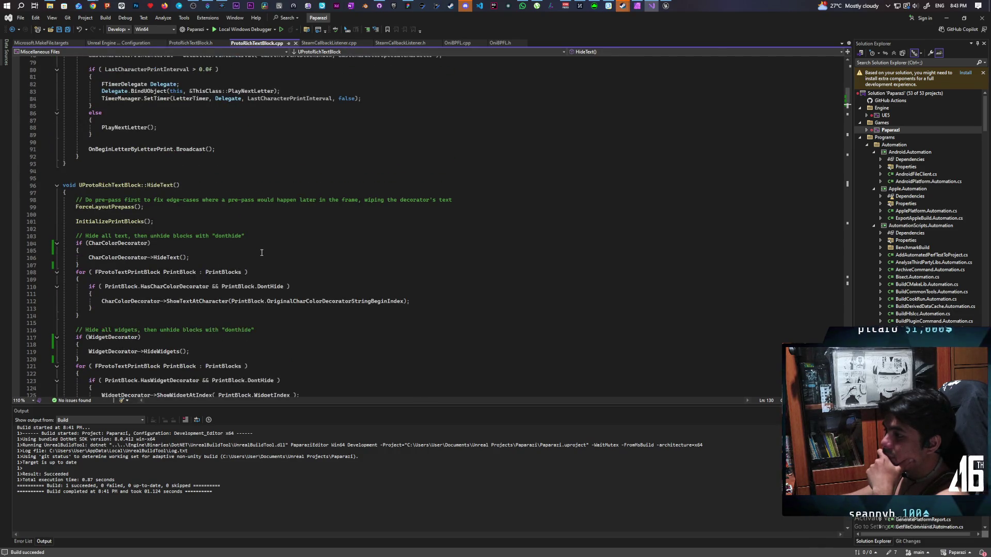
pyautogui.scroll(2, 261, 252)
# Scan the declarations in ProtoRichTextBlock.h, then return to the top of ProtoRichTextBlock.cpp
pyautogui.click(196, 45)
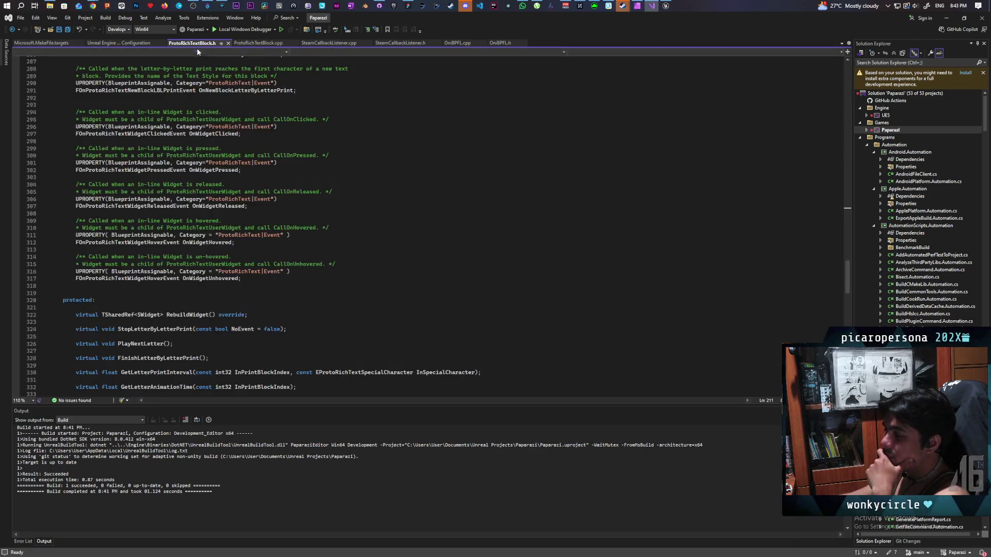
pyautogui.scroll(-6, 395, 289)
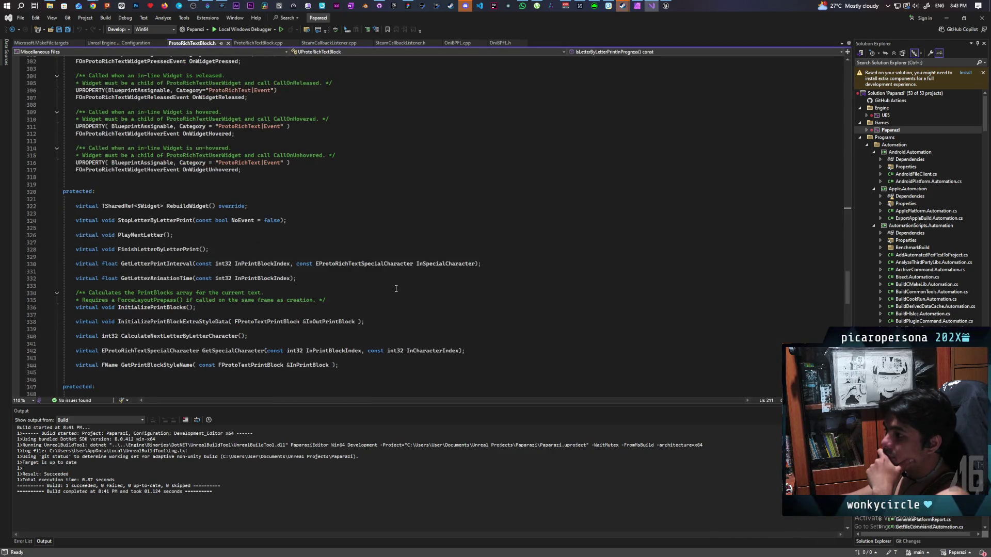
pyautogui.scroll(-1, 396, 288)
pyautogui.scroll(-1, 395, 288)
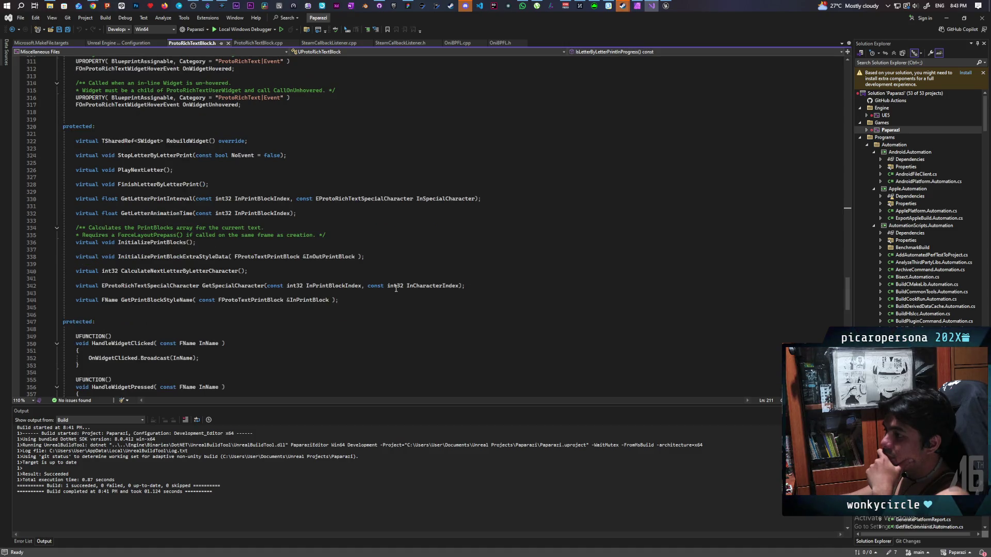
pyautogui.click(268, 44)
pyautogui.scroll(20, 301, 226)
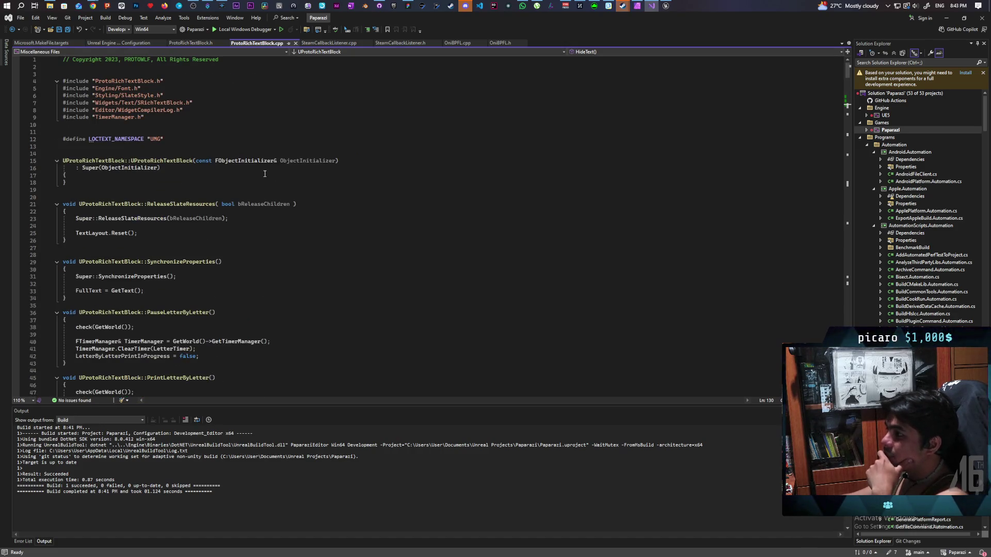
# Read through HideText's CharColorDecorator and WidgetDecorator null checks, then return to the Unreal Editor
pyautogui.scroll(-1, 219, 235)
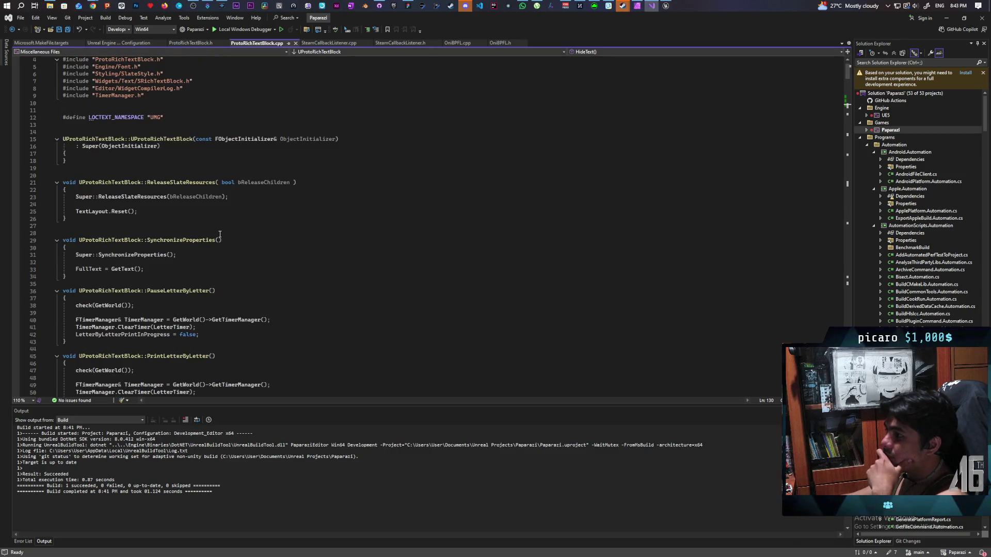
pyautogui.scroll(-3, 220, 235)
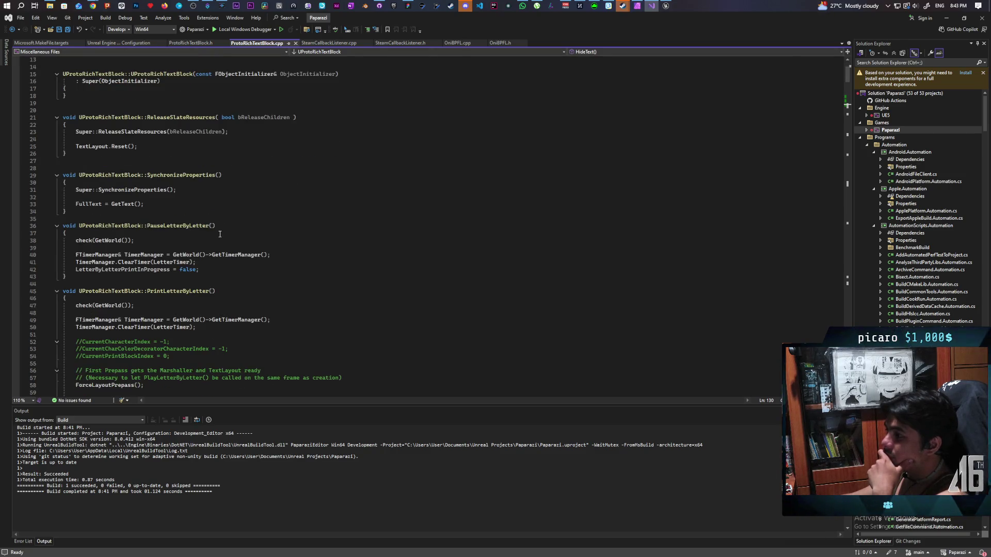
pyautogui.scroll(-1, 220, 234)
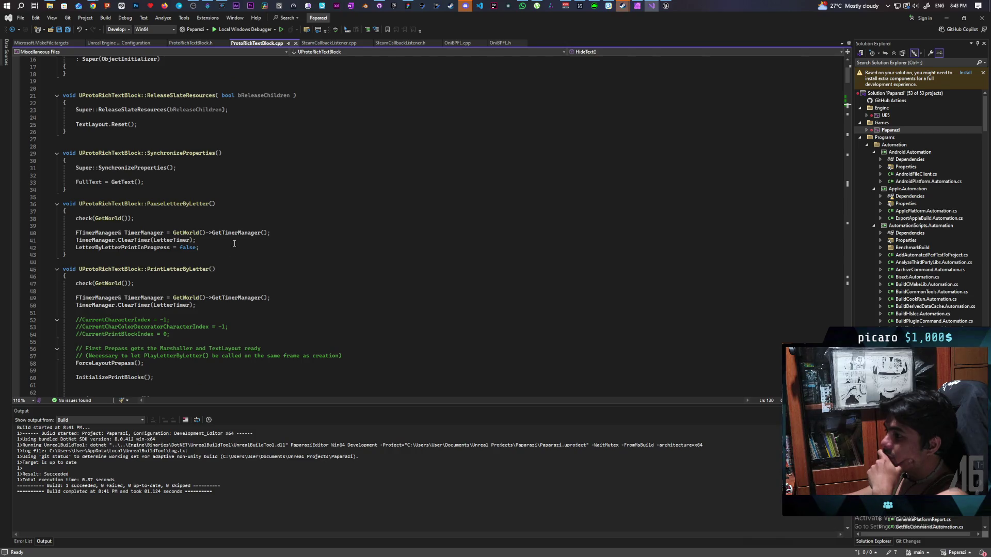
pyautogui.scroll(-1, 234, 243)
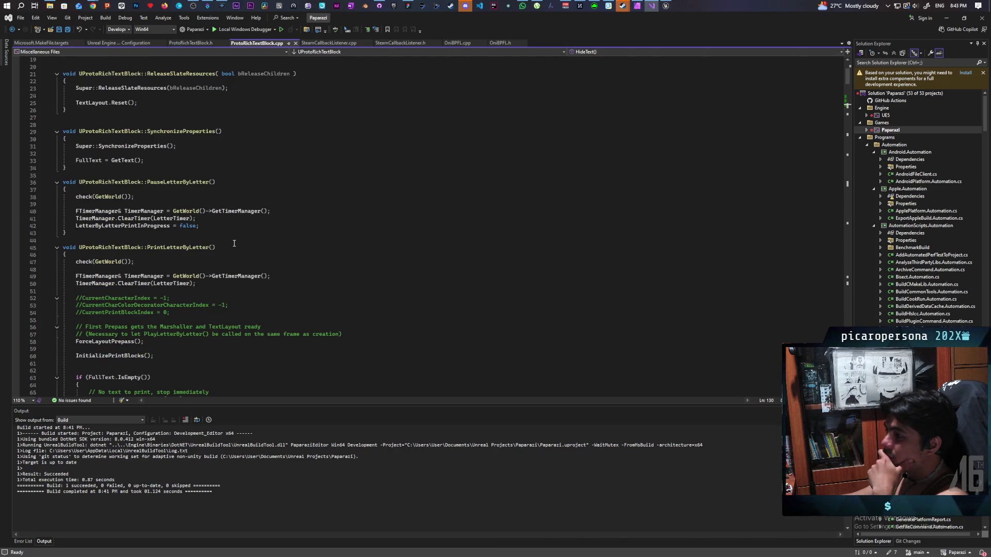
pyautogui.scroll(-1, 234, 243)
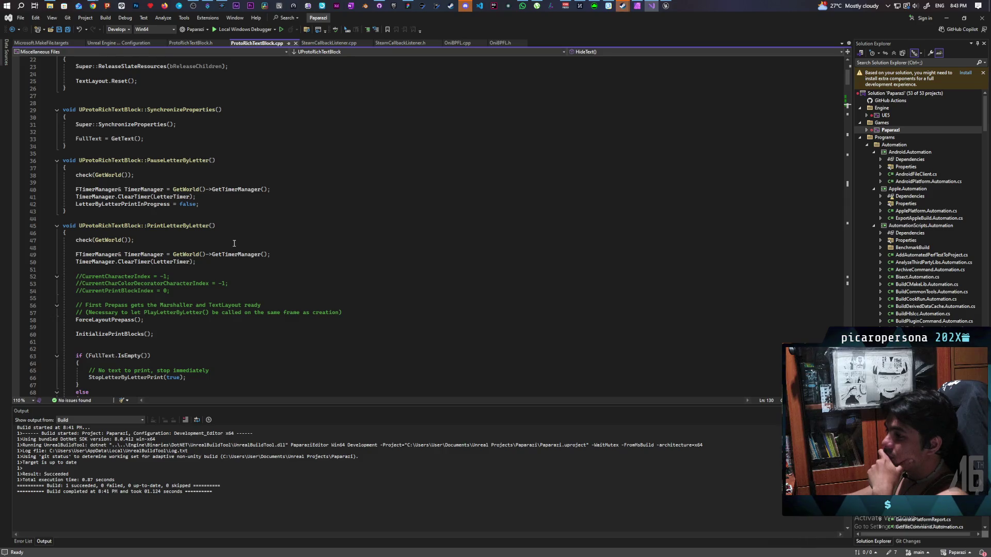
pyautogui.scroll(-1, 234, 243)
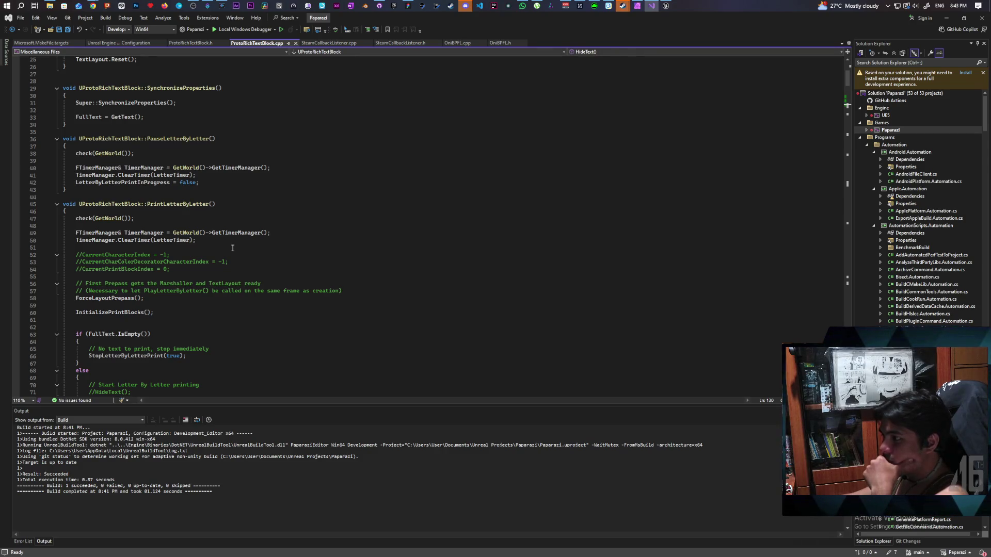
pyautogui.scroll(-1, 233, 248)
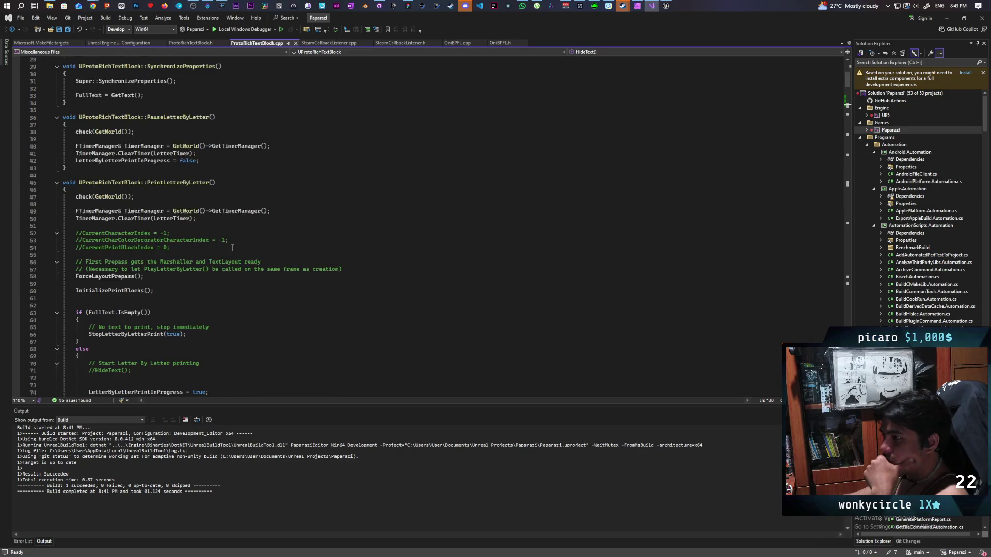
pyautogui.scroll(-2, 233, 248)
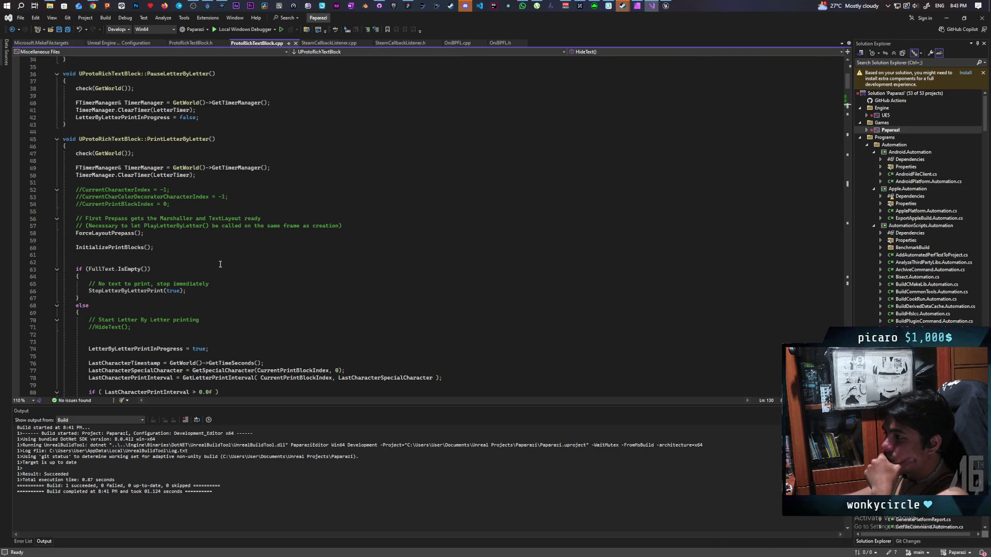
pyautogui.scroll(-2, 218, 267)
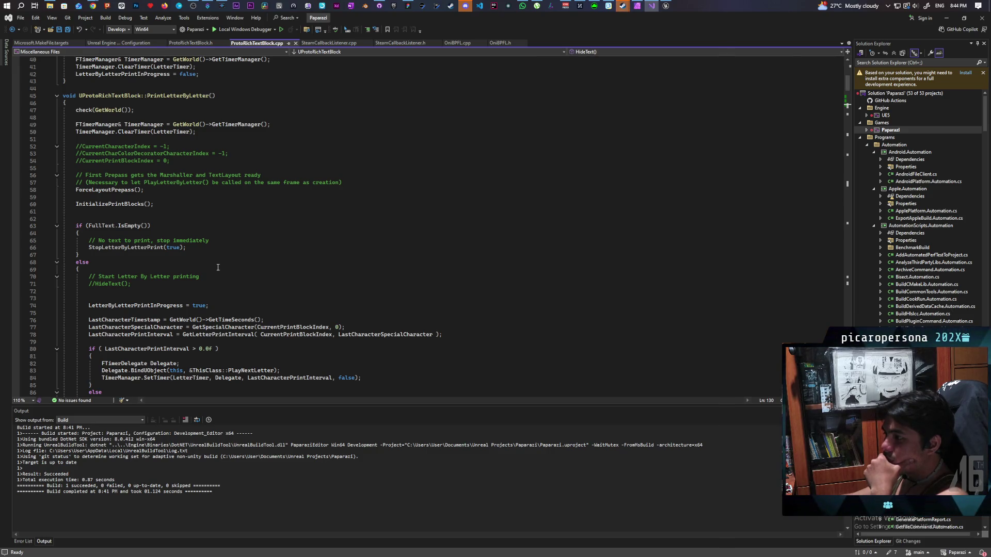
pyautogui.scroll(-1, 218, 268)
pyautogui.scroll(-2, 218, 269)
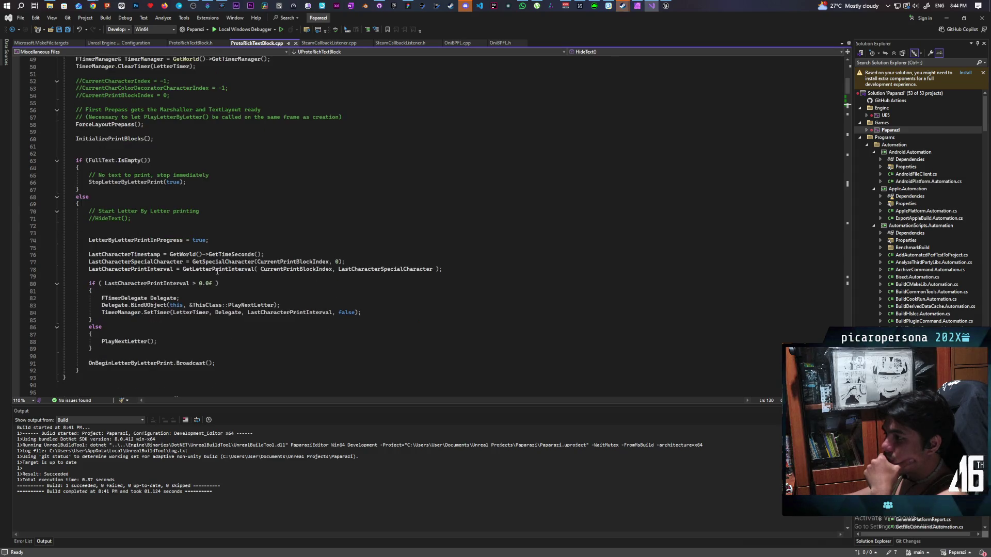
pyautogui.scroll(-1, 217, 270)
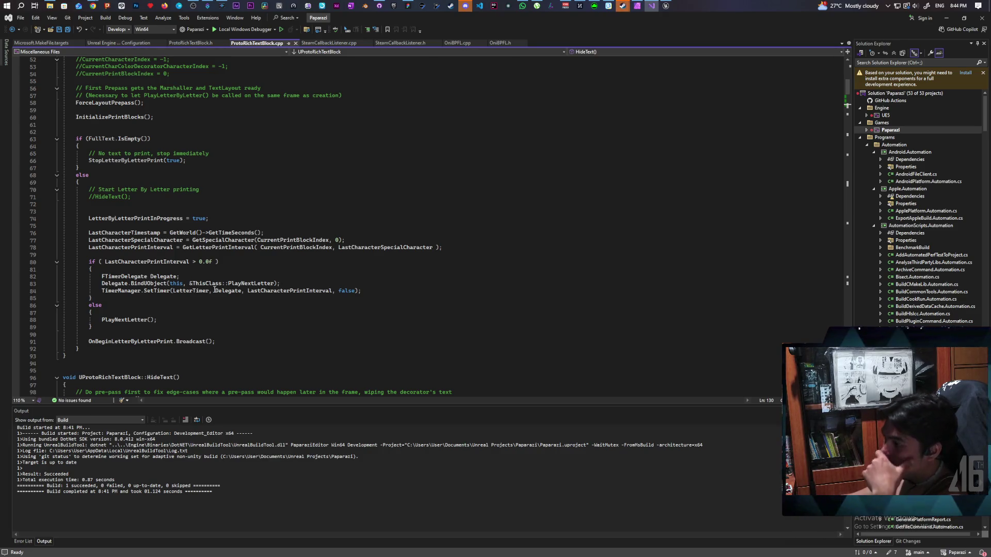
pyautogui.scroll(-1, 214, 292)
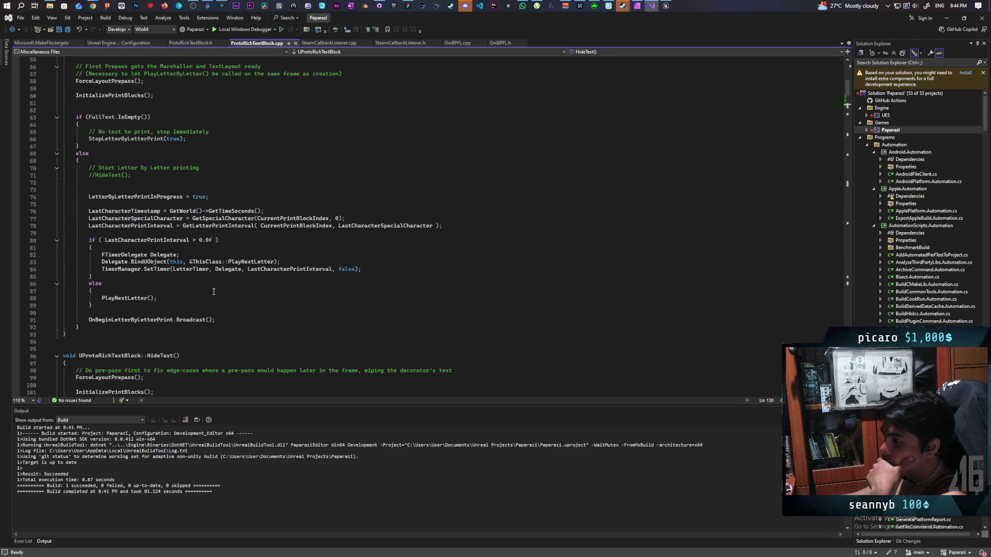
pyautogui.scroll(-1, 213, 292)
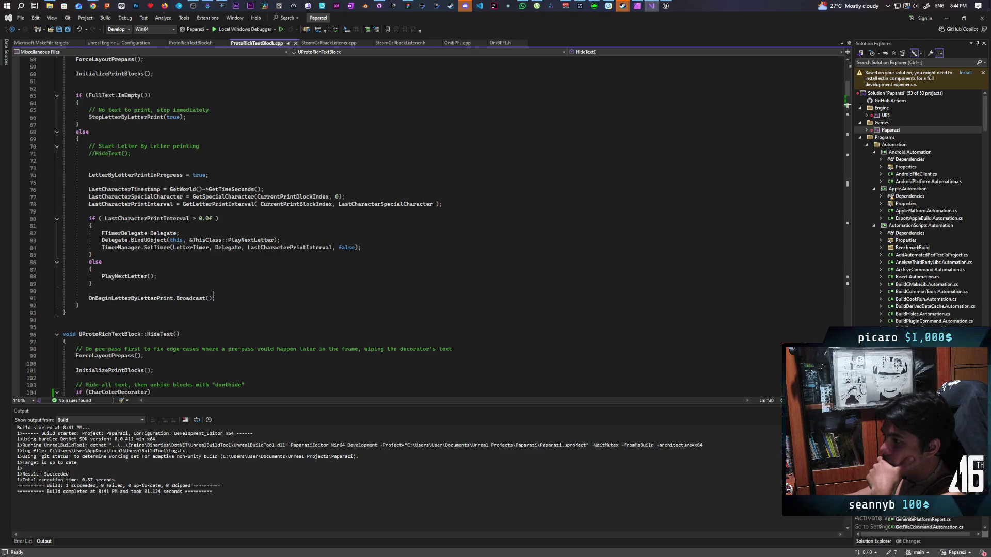
pyautogui.scroll(-4, 213, 294)
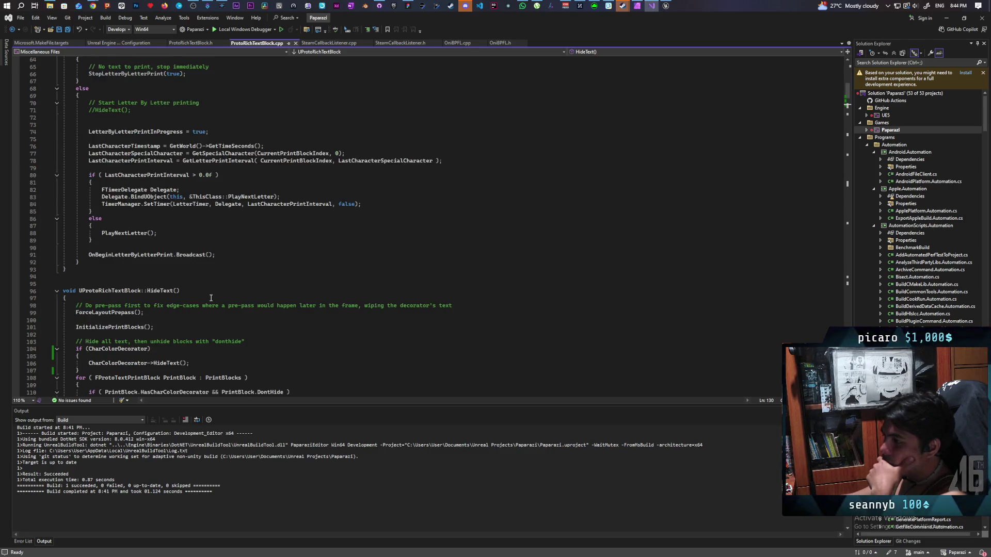
pyautogui.scroll(-2, 211, 297)
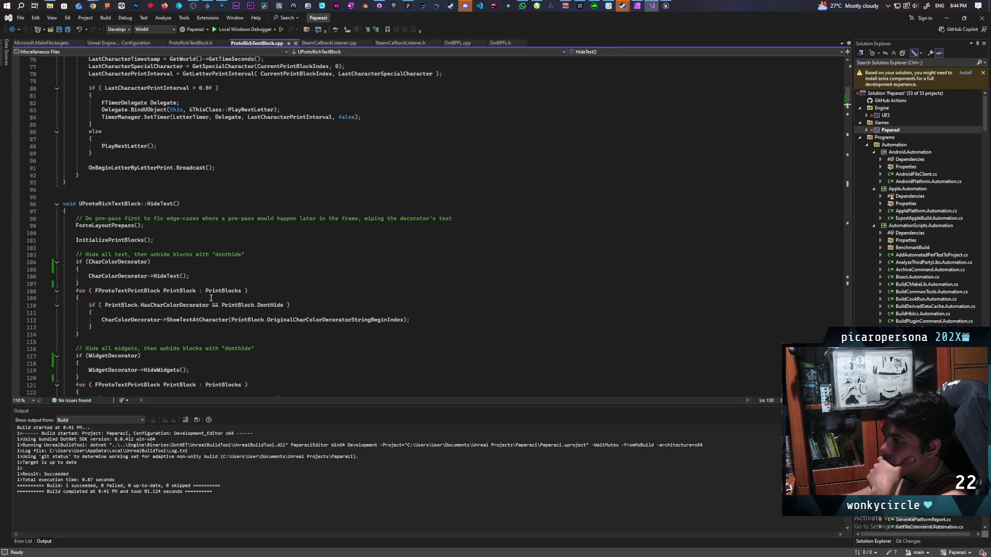
pyautogui.scroll(-1, 212, 298)
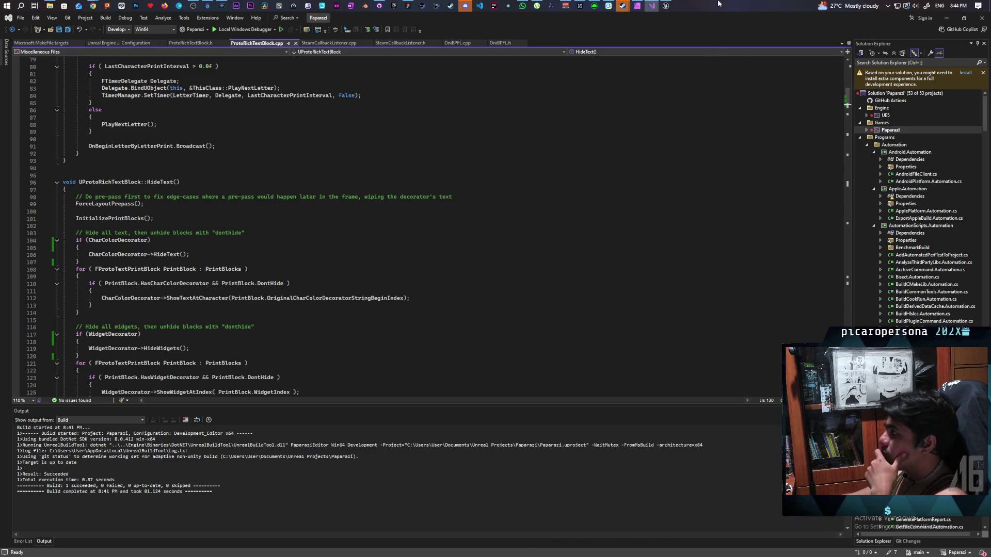
pyautogui.click(667, 6)
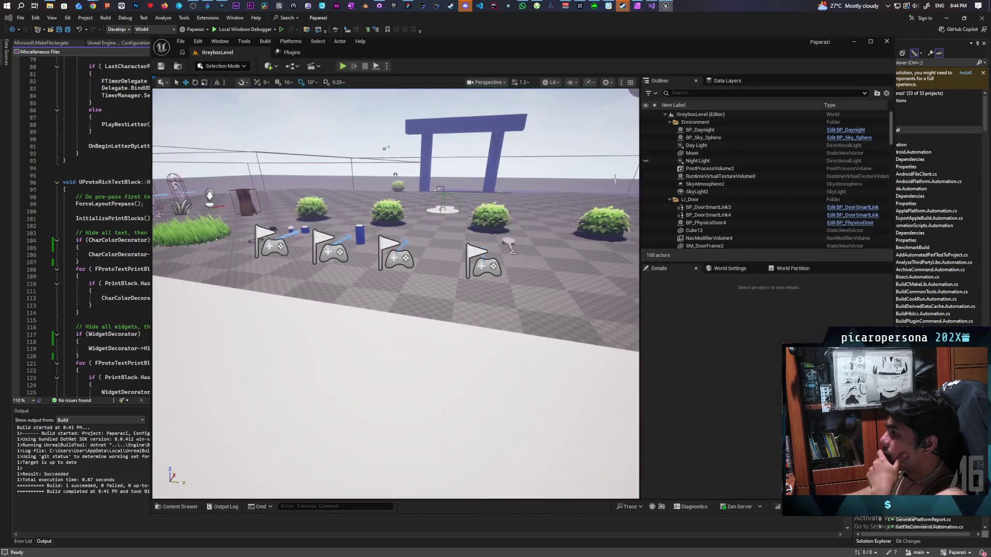
# Search 'eavesdrop' in the Content Drawer, open WBP_EavesdropPopup, and show its Graph
pyautogui.click(175, 506)
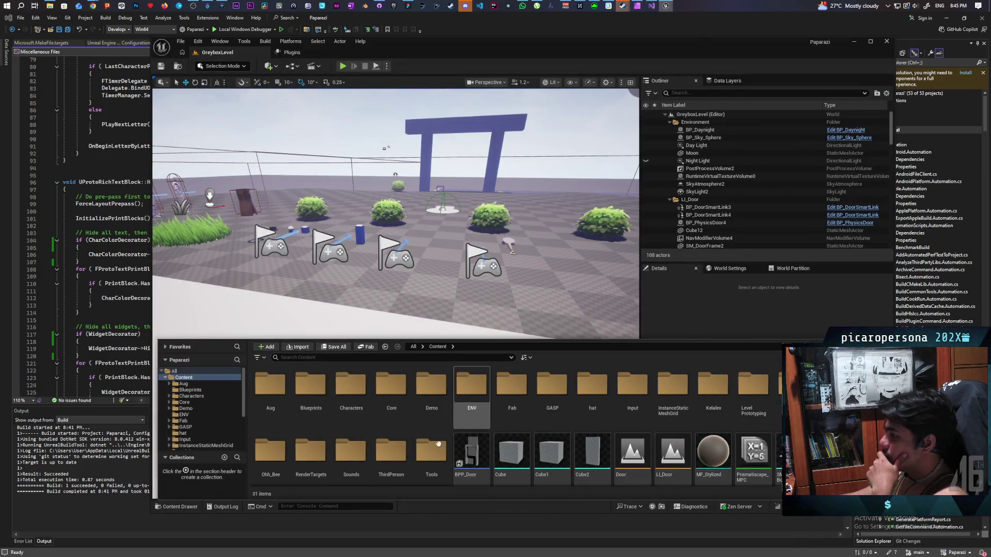
pyautogui.write('eavesdrop')
pyautogui.press('Down')
pyautogui.press('Return')
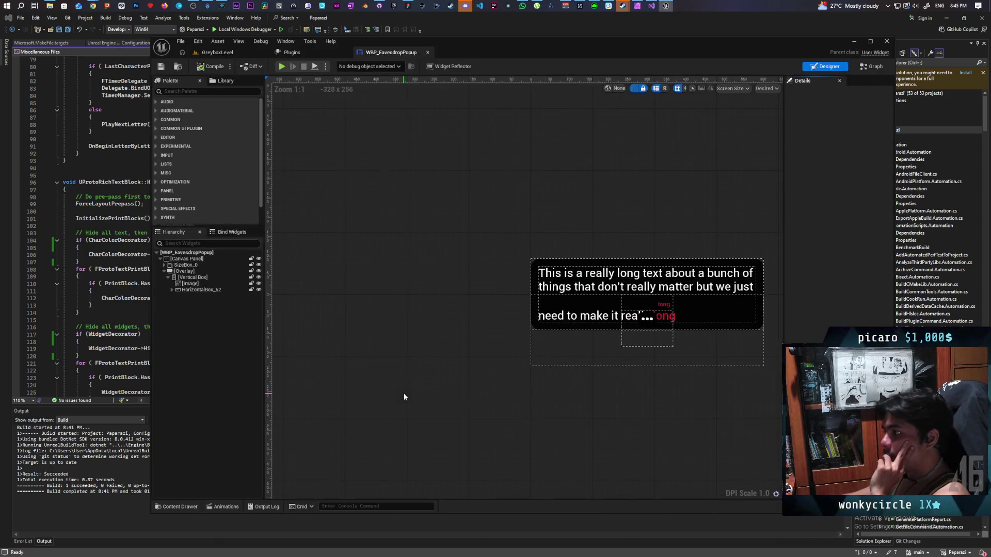
pyautogui.click(868, 66)
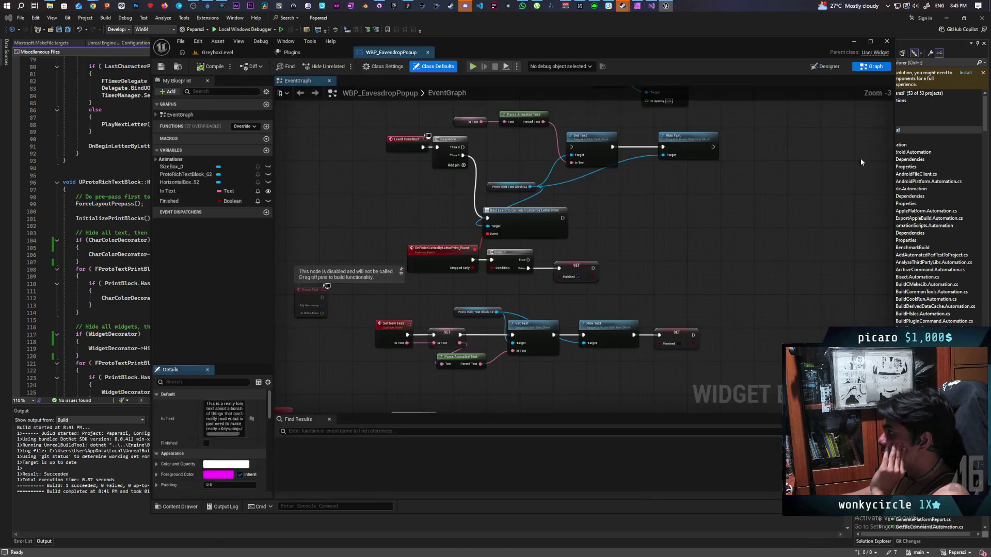
# Pan the EventGraph and select the Set New Text event to inspect its node chain
pyautogui.scroll(-5, 548, 306)
pyautogui.scroll(3, 571, 200)
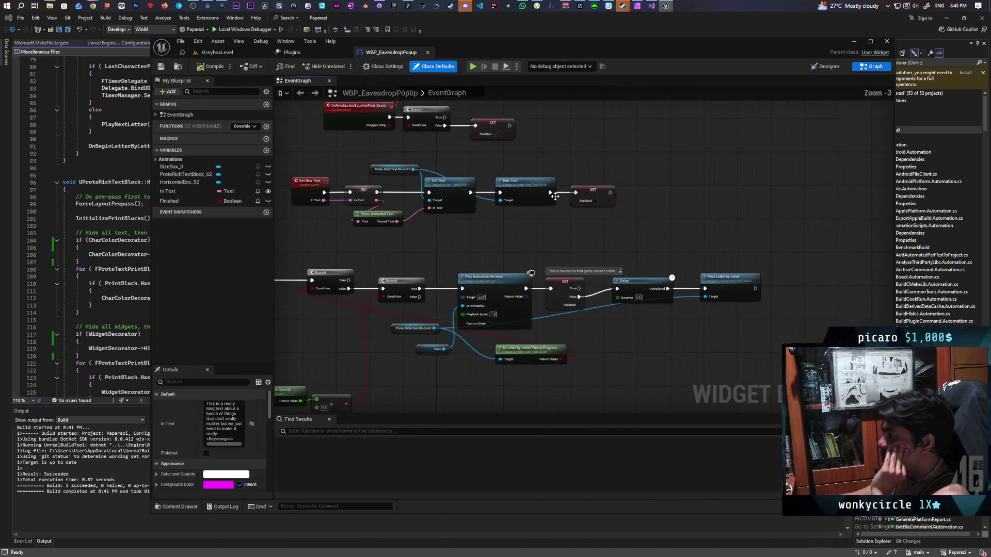
pyautogui.moveTo(540, 269)
pyautogui.mouseDown()
pyautogui.moveTo(589, 288)
pyautogui.moveTo(575, 343)
pyautogui.moveTo(604, 221)
pyautogui.moveTo(613, 239)
pyautogui.mouseUp()
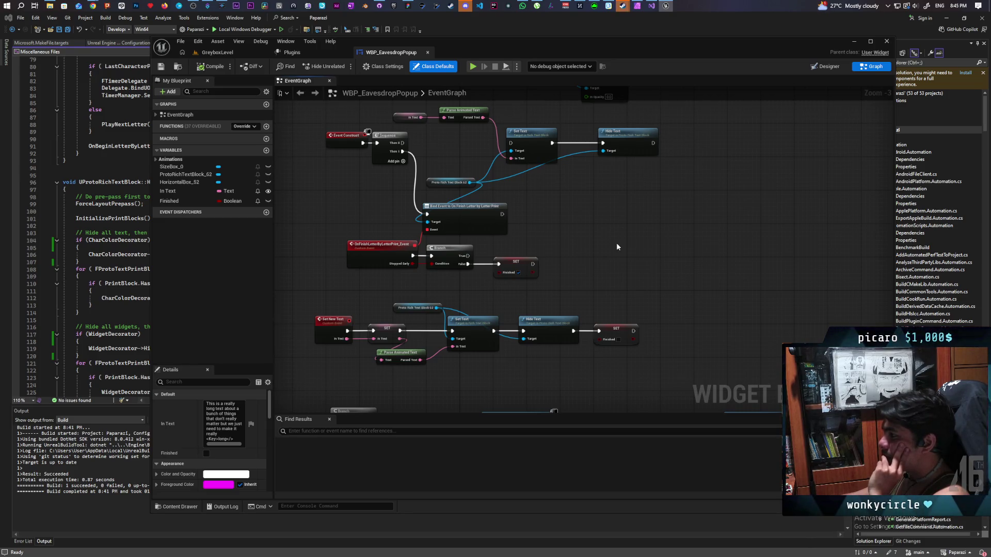
pyautogui.moveTo(593, 264); pyautogui.dragTo(581, 253)
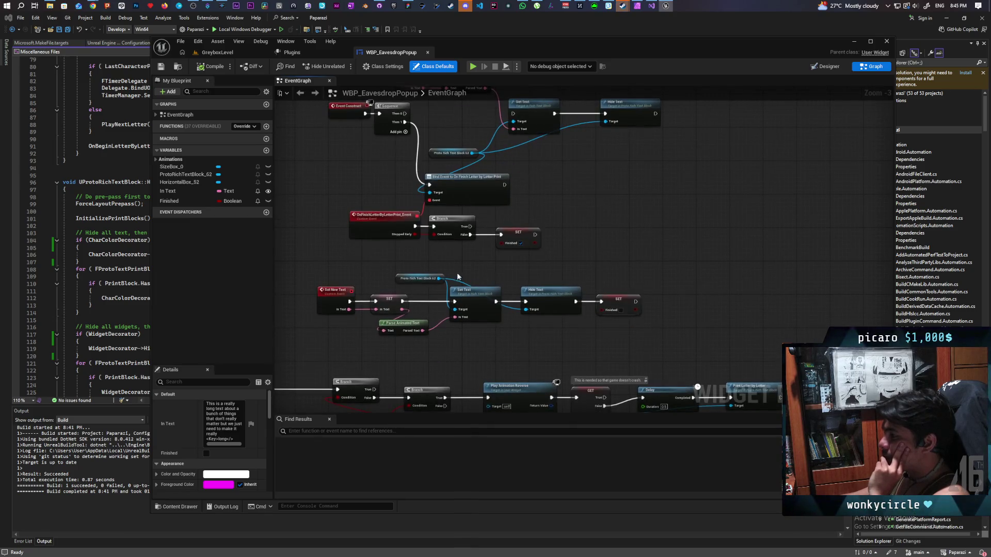
pyautogui.moveTo(463, 278)
pyautogui.mouseDown()
pyautogui.moveTo(462, 313)
pyautogui.moveTo(548, 312)
pyautogui.mouseUp()
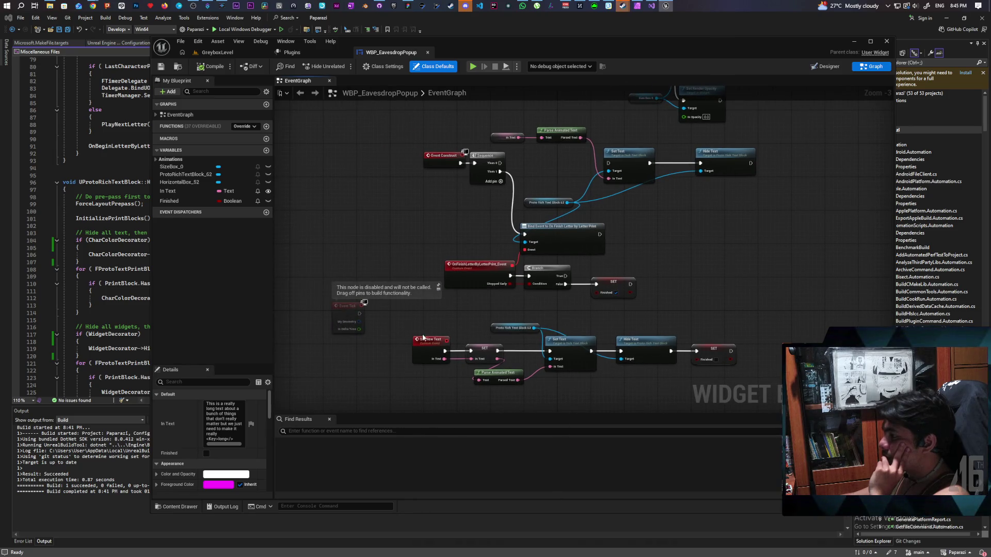
pyautogui.moveTo(422, 366); pyautogui.dragTo(430, 370)
pyautogui.moveTo(470, 326)
pyautogui.mouseDown()
pyautogui.moveTo(380, 314)
pyautogui.moveTo(419, 305)
pyautogui.moveTo(384, 301)
pyautogui.moveTo(393, 266)
pyautogui.moveTo(465, 251)
pyautogui.moveTo(376, 276)
pyautogui.moveTo(418, 268)
pyautogui.moveTo(370, 285)
pyautogui.moveTo(408, 330)
pyautogui.moveTo(357, 358)
pyautogui.moveTo(394, 319)
pyautogui.mouseUp()
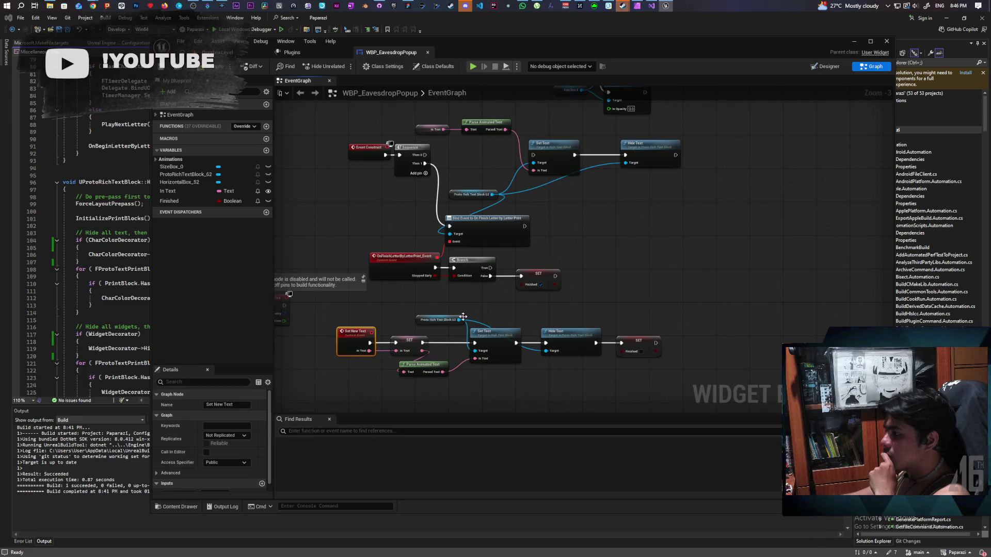
# Move Hide Text out of the chain, wire Set Text straight to the Finished SET, and save
pyautogui.moveTo(453, 313); pyautogui.dragTo(480, 344)
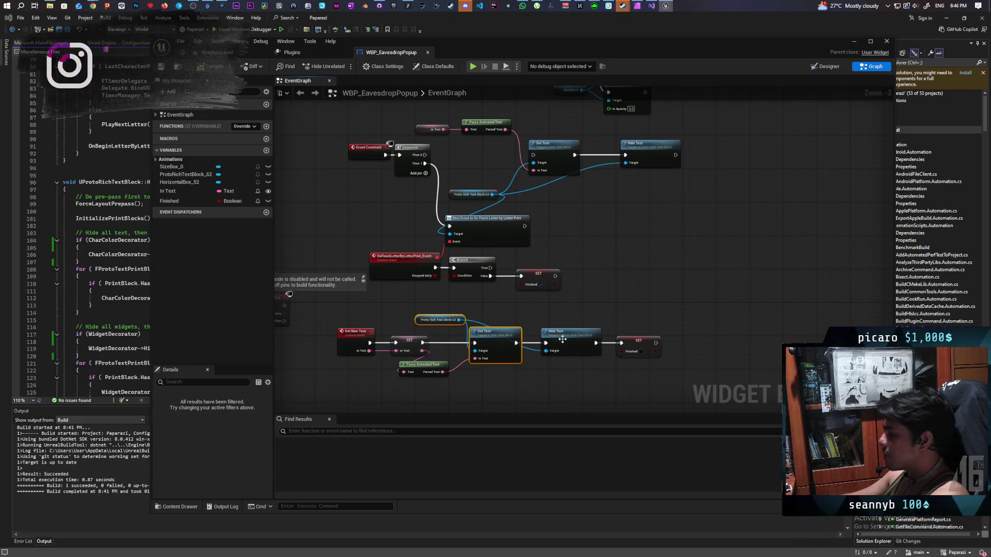
pyautogui.moveTo(557, 332); pyautogui.dragTo(556, 310)
pyautogui.moveTo(514, 344); pyautogui.dragTo(619, 345)
pyautogui.click(540, 347)
pyautogui.moveTo(516, 343)
pyautogui.mouseDown()
pyautogui.moveTo(663, 347)
pyautogui.moveTo(621, 343)
pyautogui.mouseUp()
pyautogui.hotkey('ctrl', 's')
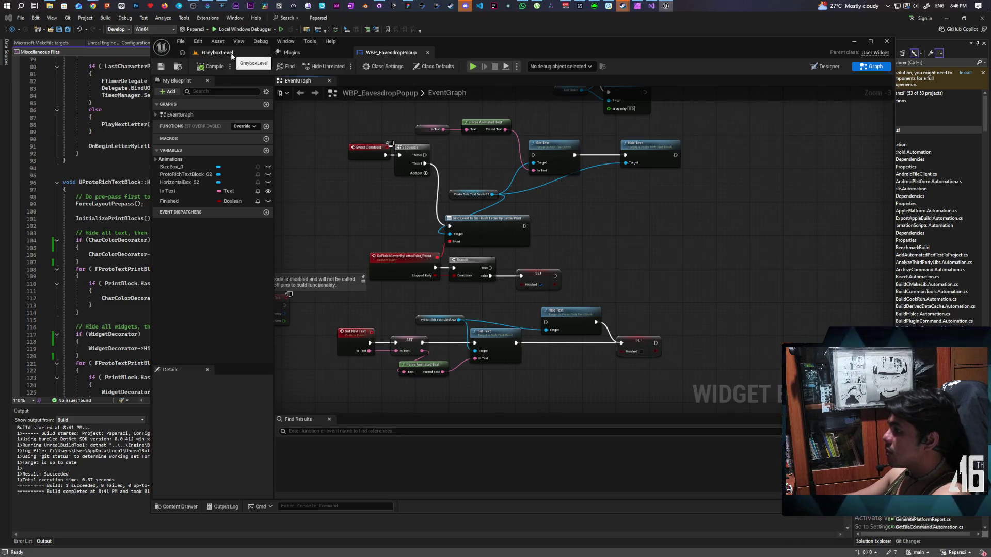
pyautogui.click(232, 54)
# Start a two-client play session and walk the pawn along the grass path toward the wall
pyautogui.click(343, 66)
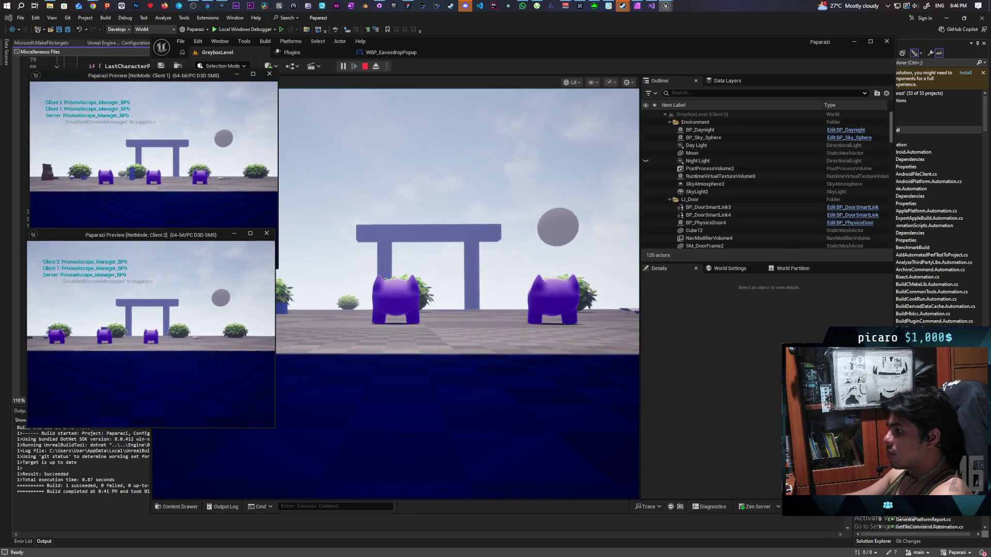
pyautogui.click(422, 215)
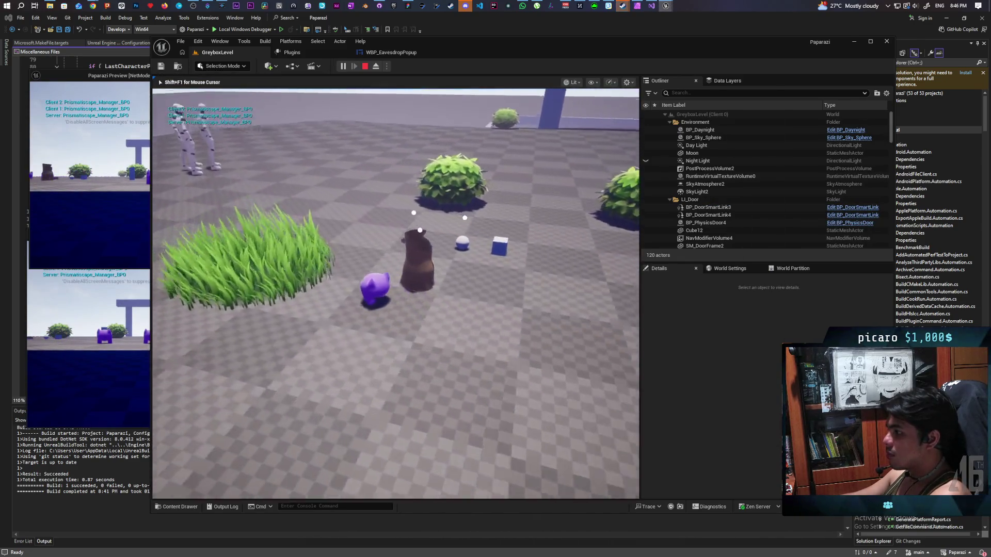
pyautogui.press('w')
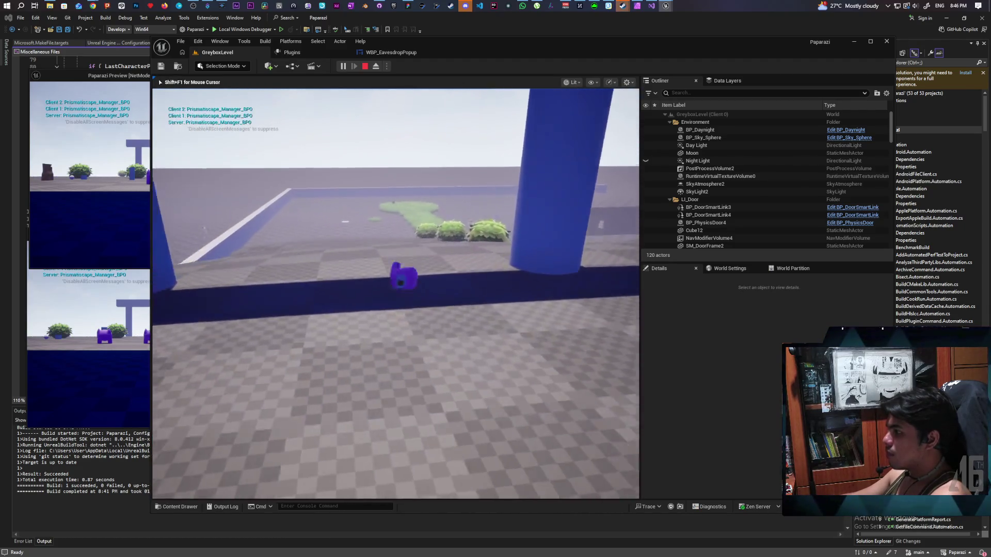
pyautogui.press('space')
pyautogui.press('w')
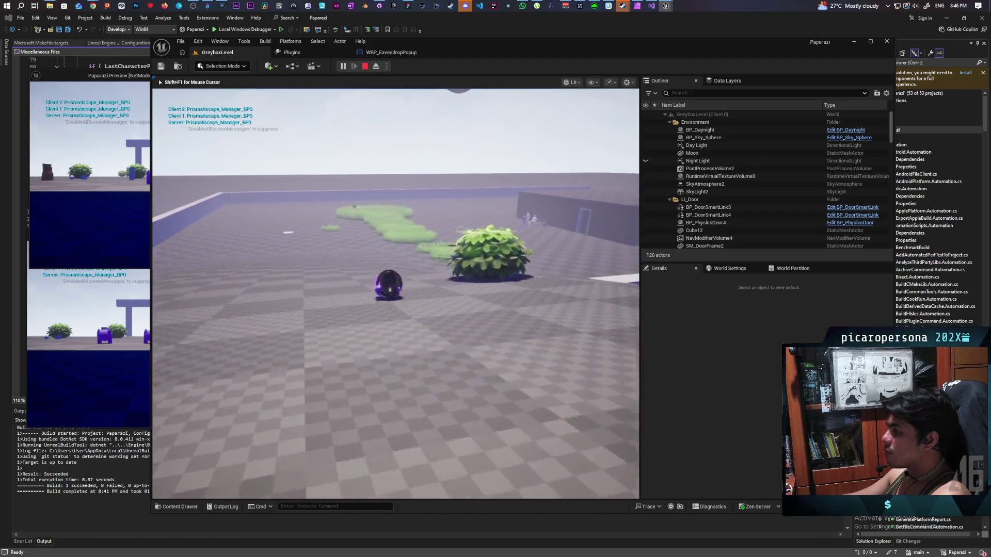
pyautogui.press('w')
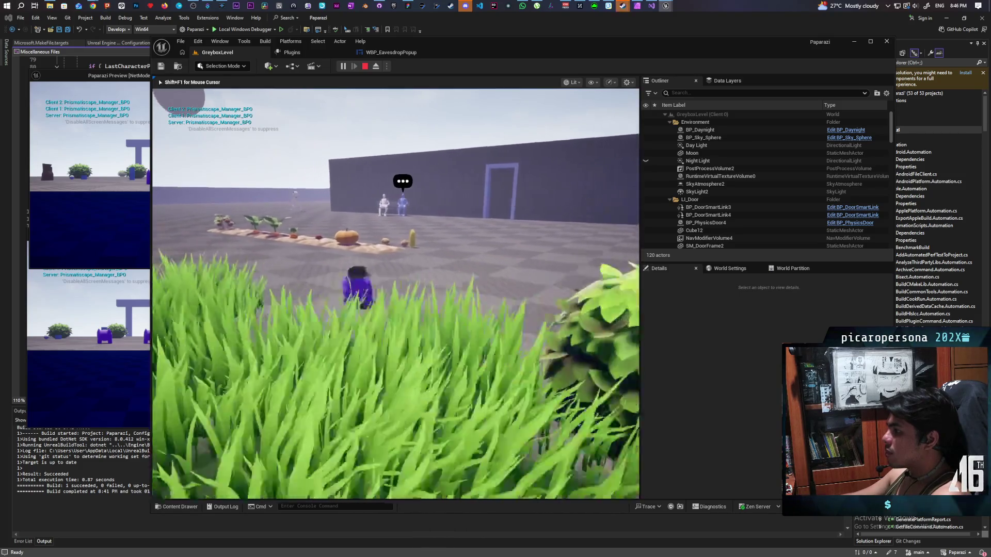
# Reach the bench NPCs, eavesdrop with F to see 'I need a shovel', then stop playing
pyautogui.press('space')
pyautogui.press('w')
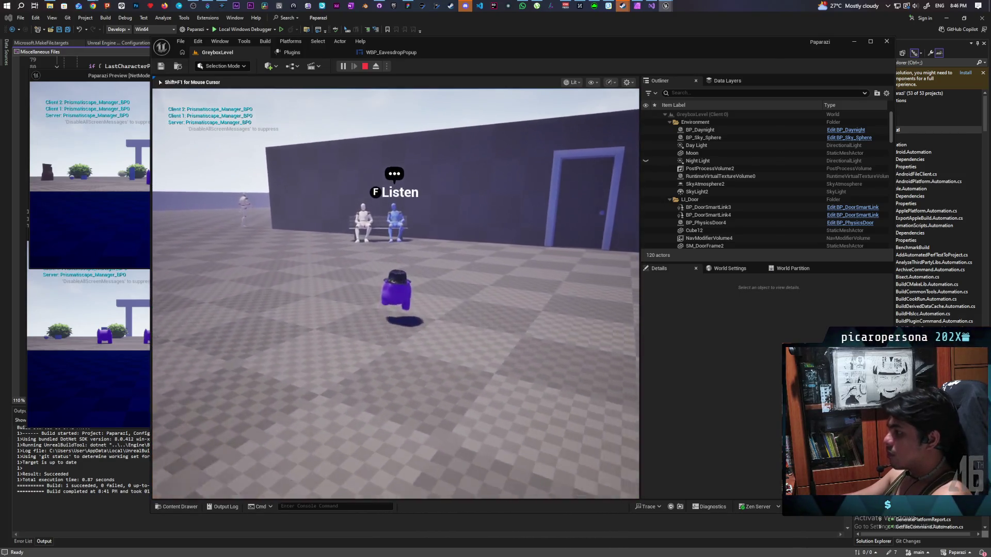
pyautogui.press('f')
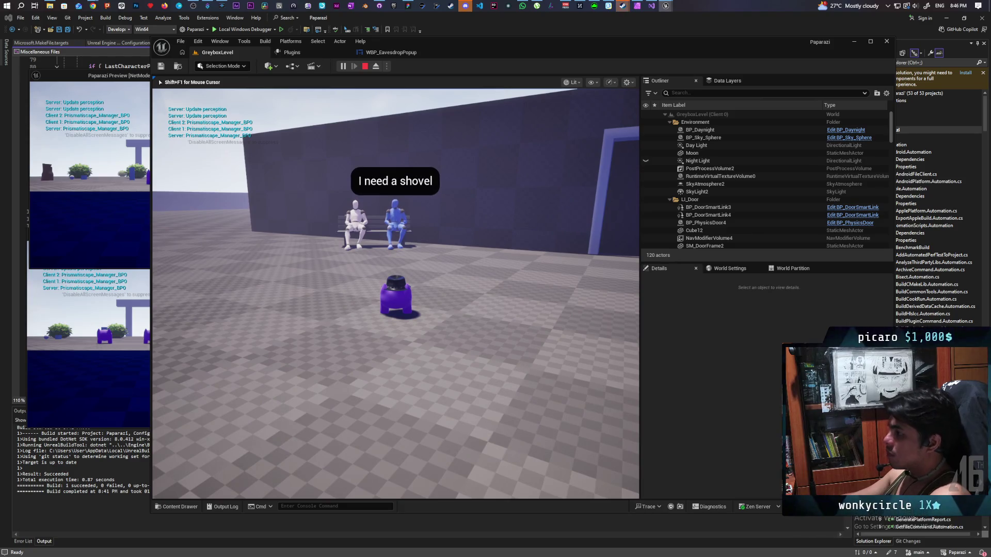
pyautogui.press('Escape')
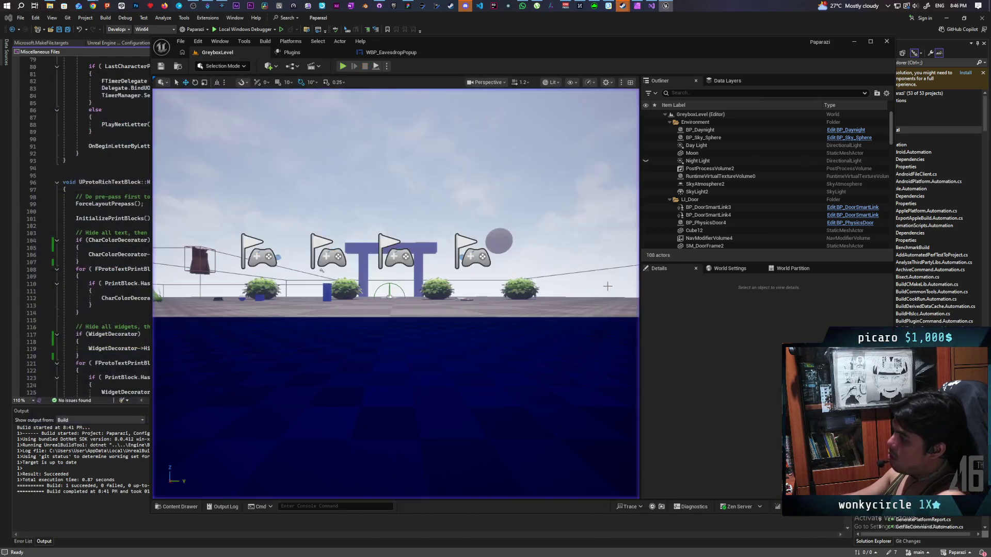
# Insert a Print String of the parsed animated text between Set Text and the Finished SET
pyautogui.click(403, 54)
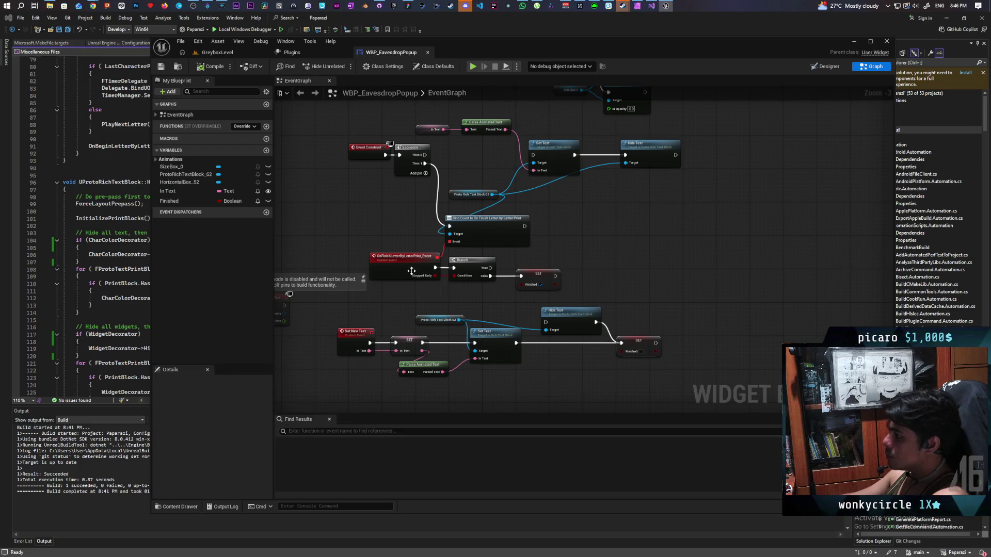
pyautogui.scroll(-5, 396, 206)
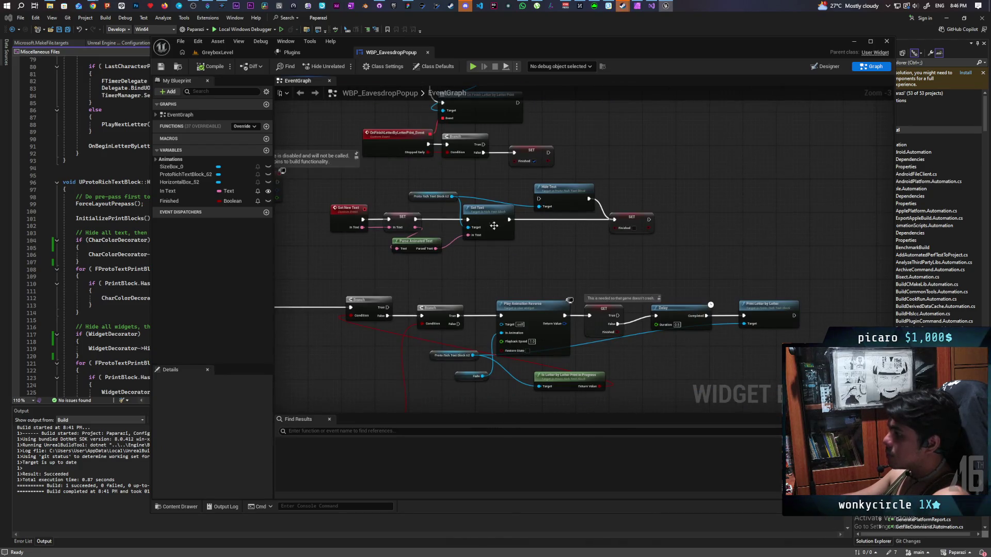
pyautogui.moveTo(533, 257); pyautogui.dragTo(457, 300)
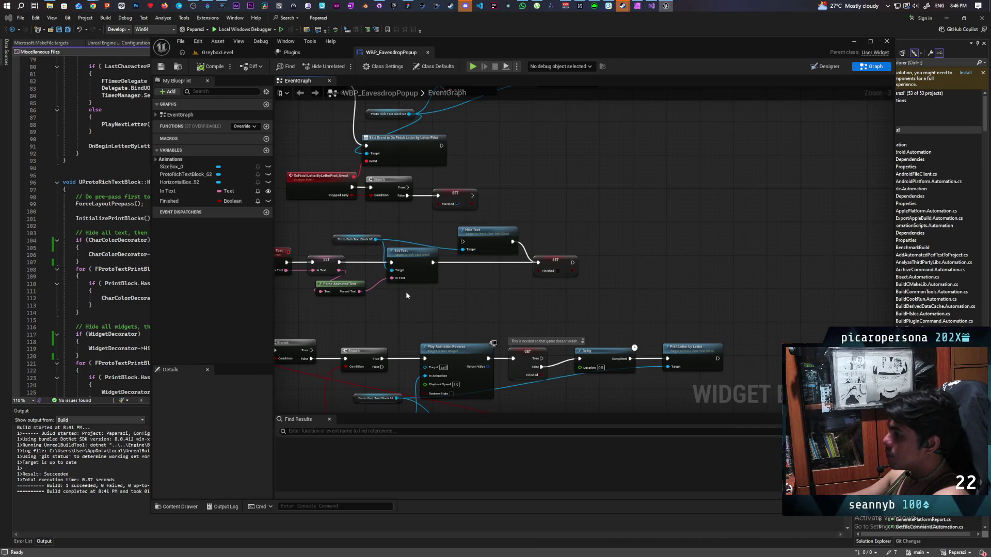
pyautogui.hotkey('ctrl', 'v')
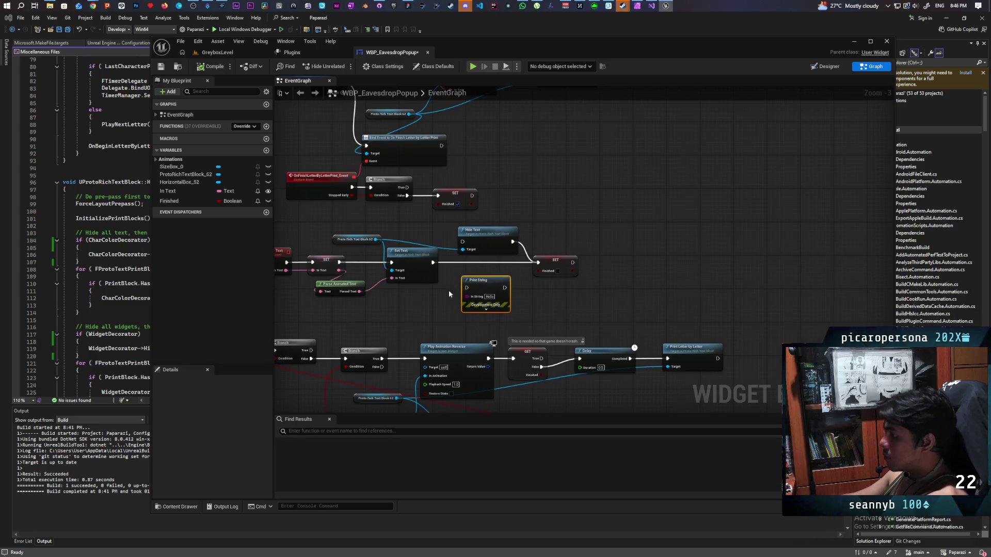
pyautogui.scroll(2, 408, 291)
pyautogui.moveTo(346, 289); pyautogui.dragTo(482, 294)
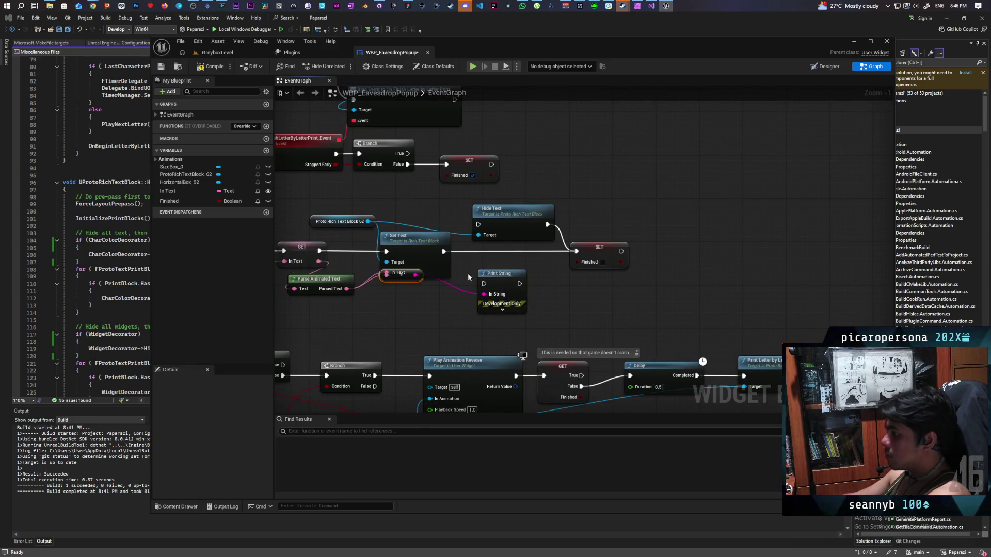
pyautogui.moveTo(442, 252)
pyautogui.mouseDown()
pyautogui.moveTo(475, 286)
pyautogui.moveTo(577, 252)
pyautogui.mouseUp()
pyautogui.click(502, 309)
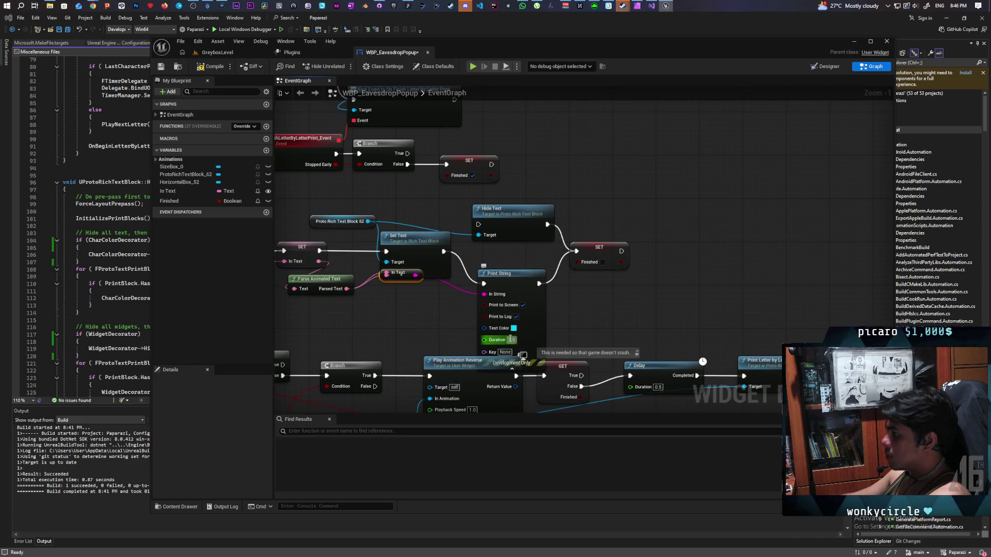
# Give the Print String a 10-second duration and magenta colour, then start a multiplayer playtest
pyautogui.write('10')
pyautogui.press('Return')
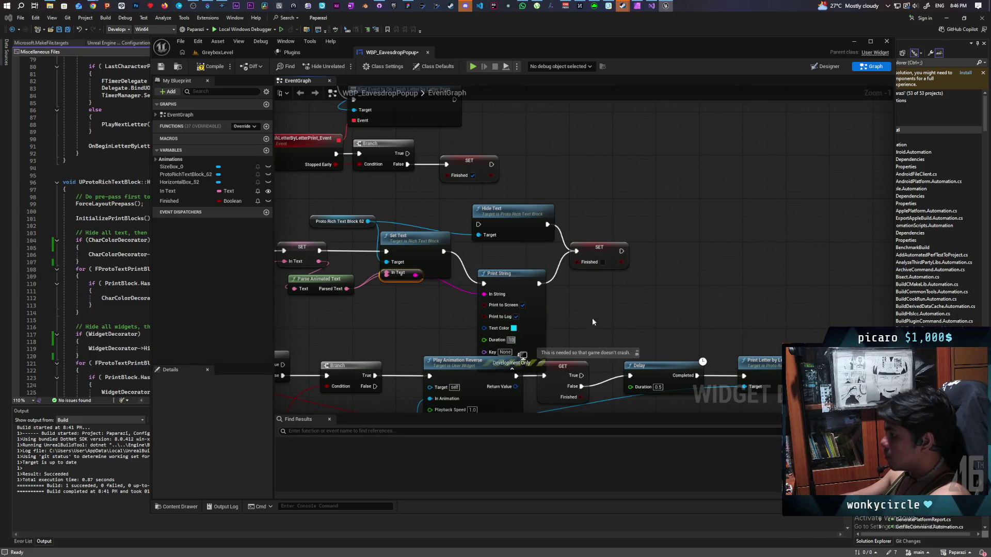
pyautogui.click(514, 329)
pyautogui.moveTo(552, 386); pyautogui.dragTo(587, 364)
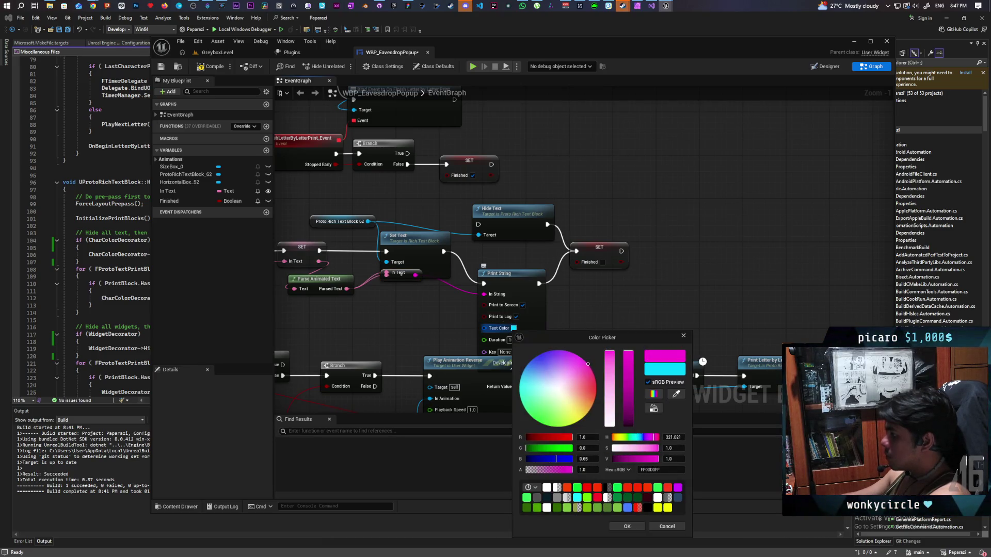
pyautogui.click(626, 527)
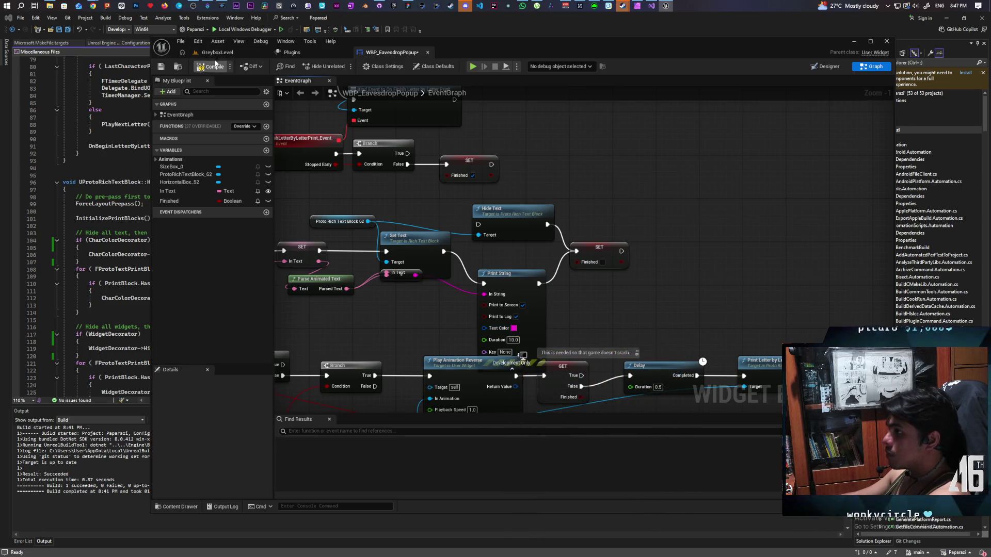
pyautogui.click(225, 52)
pyautogui.hotkey('alt', 'p')
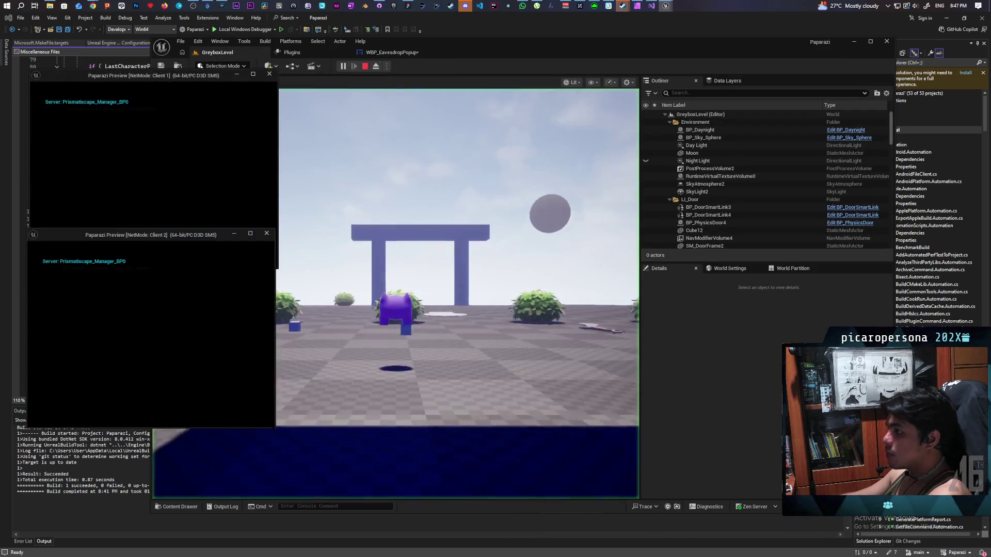
# Walk the pawn past the blue arch and pillar into the grass toward the building
pyautogui.hotkey('alt', 'Tab')
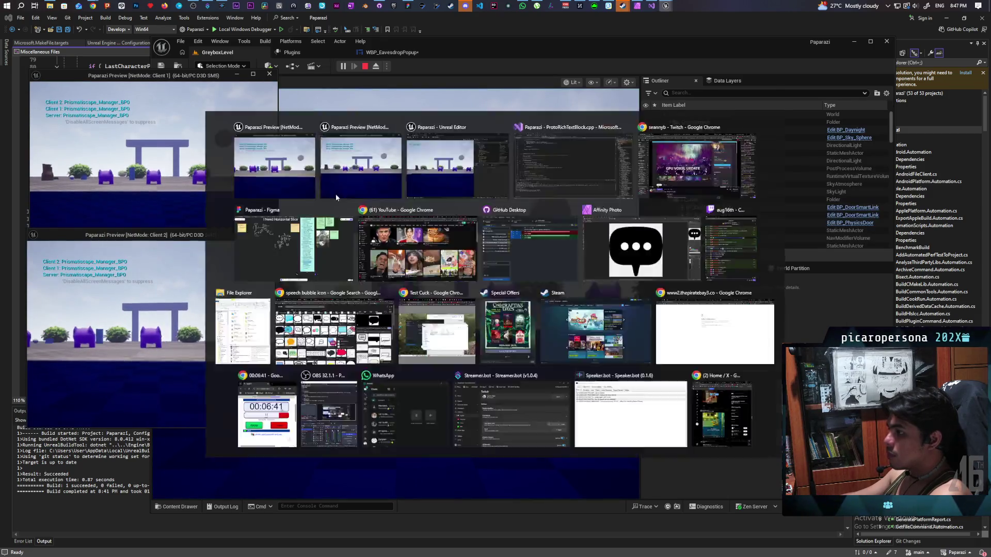
pyautogui.press('w')
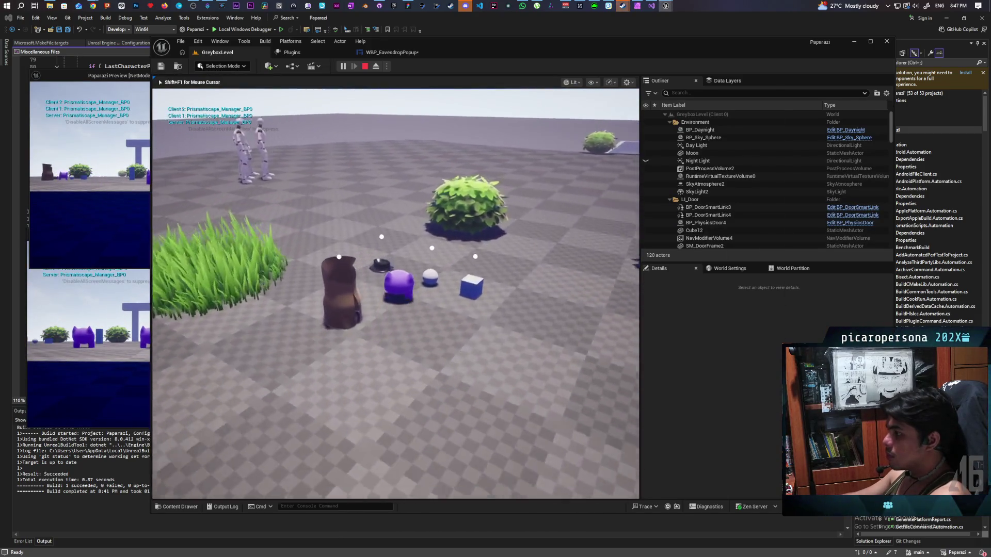
pyautogui.press('w')
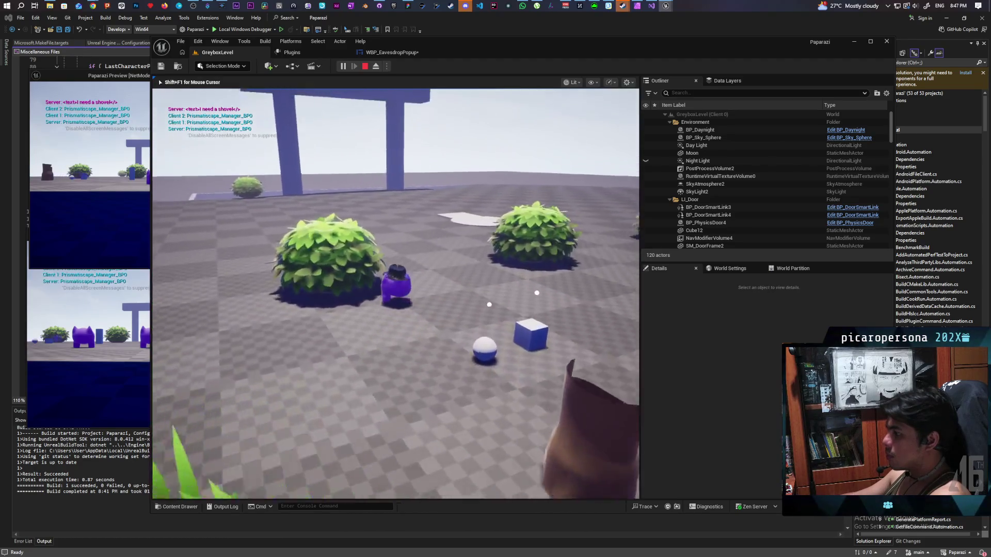
pyautogui.press('w')
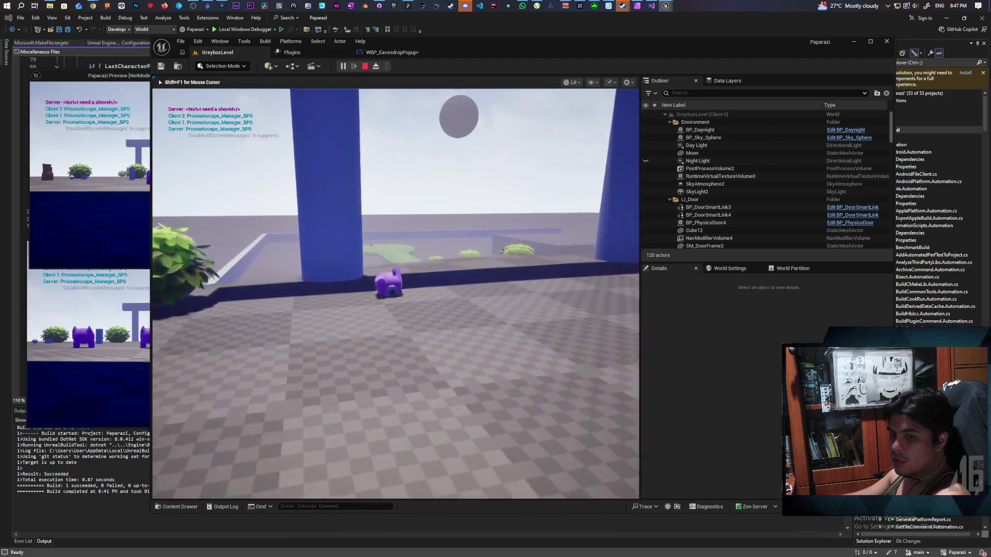
pyautogui.press('w')
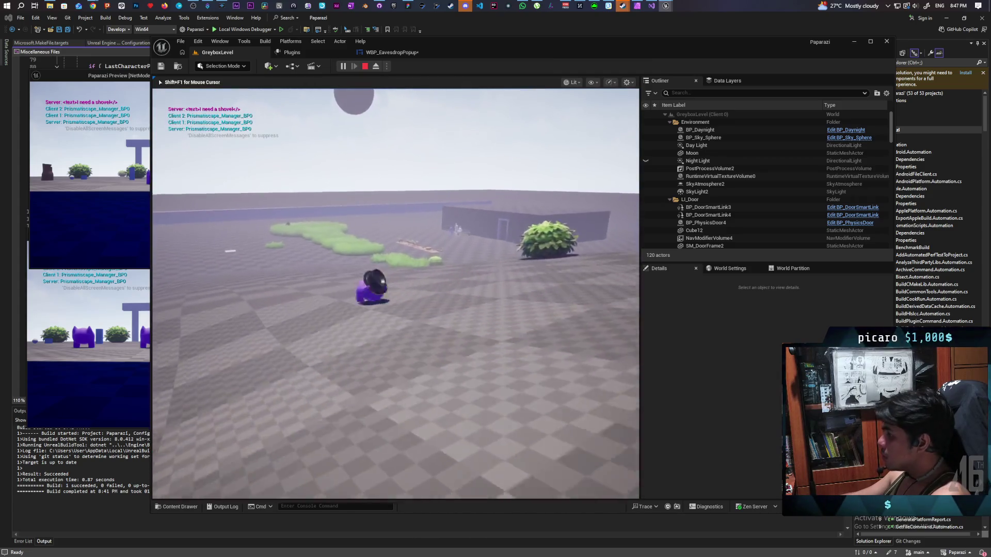
pyautogui.press('w')
pyautogui.press('w')
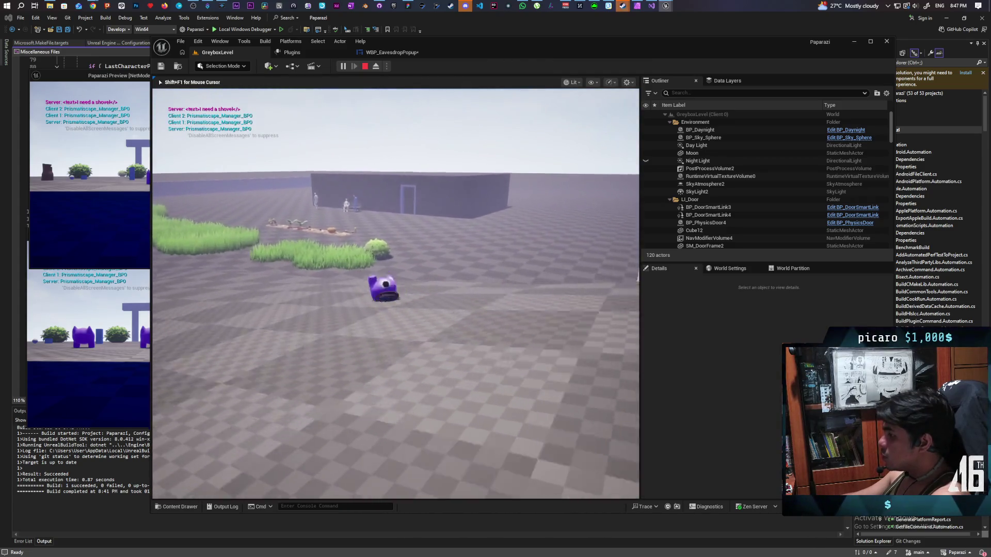
pyautogui.press('w')
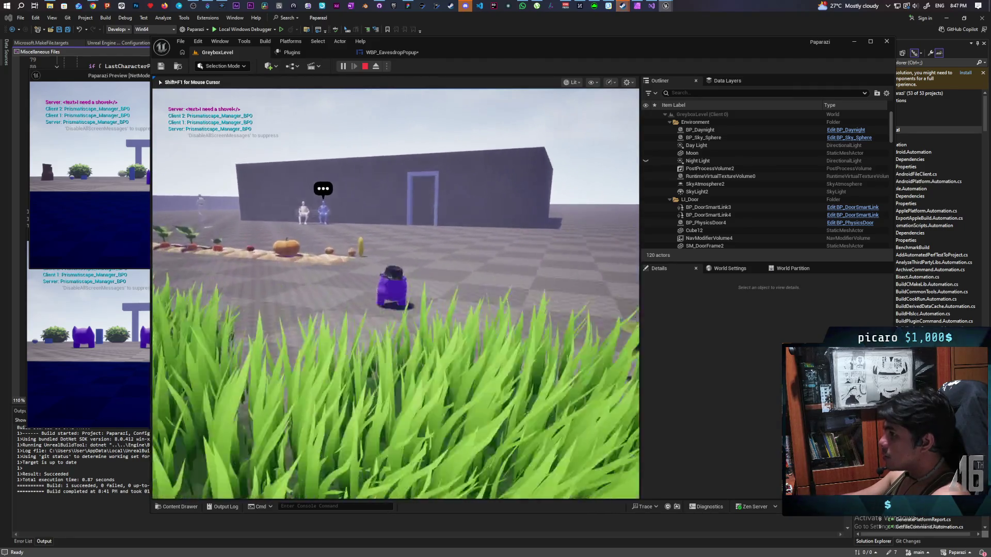
# Reach the NPCs by the wall, eavesdrop with F, then return to the WBP_EavesdropPopup graph
pyautogui.press('a')
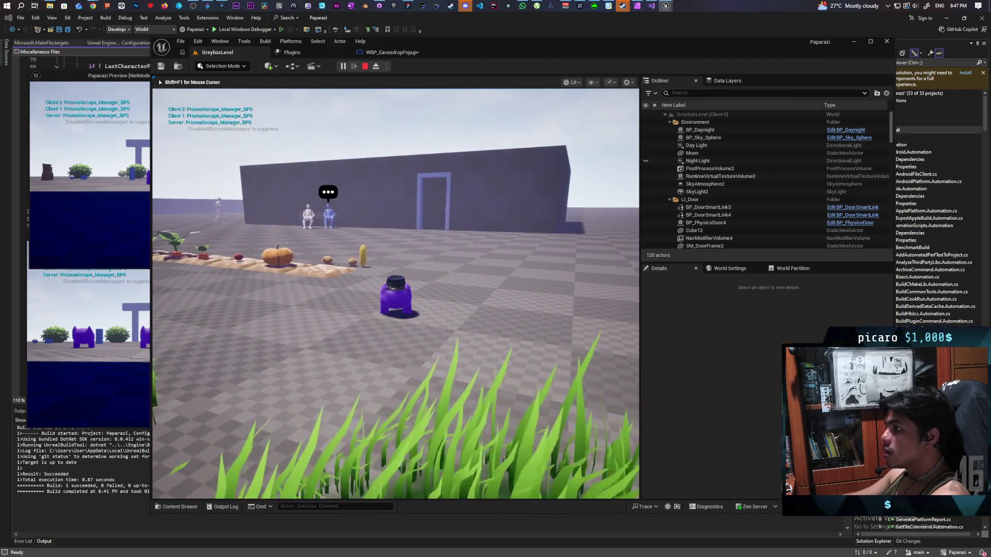
pyautogui.press('w')
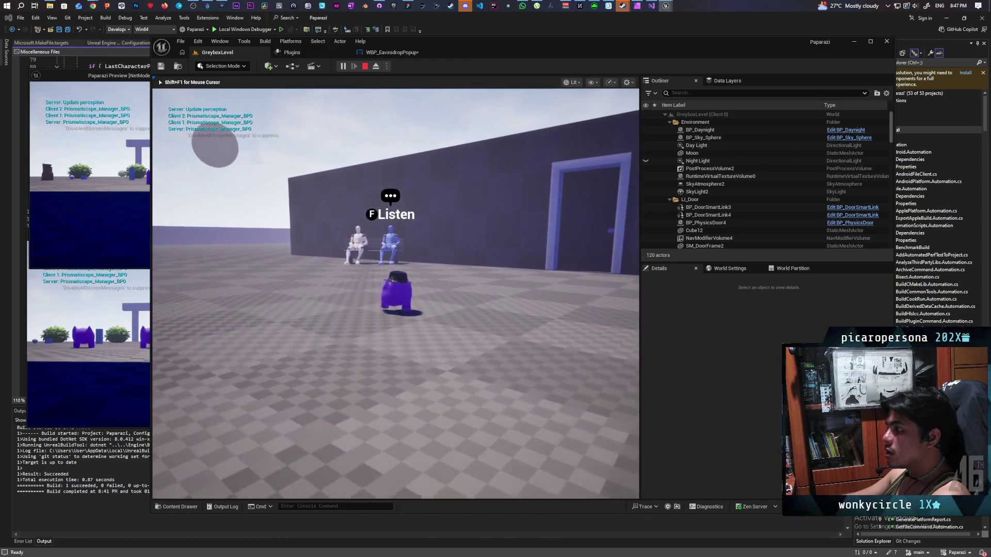
pyautogui.press('f')
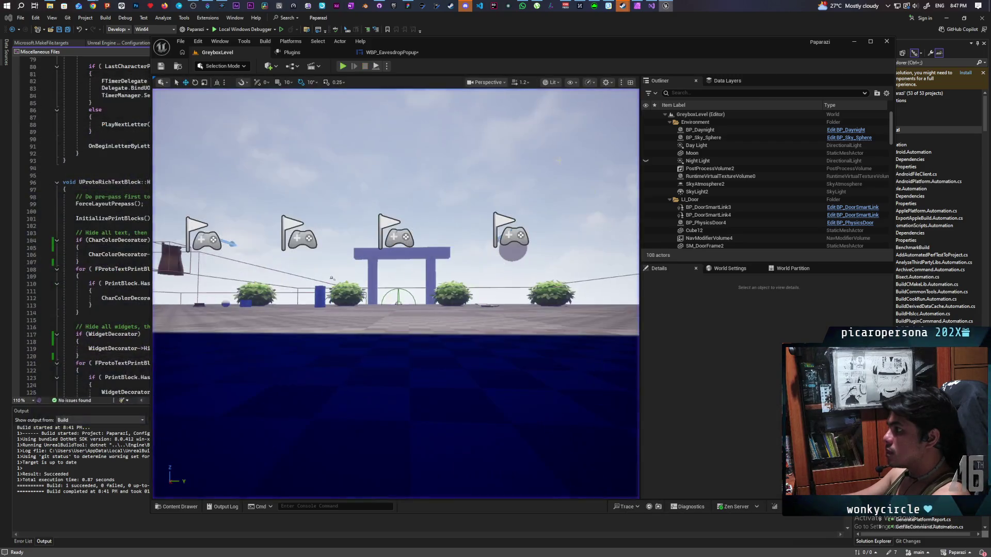
pyautogui.click(391, 54)
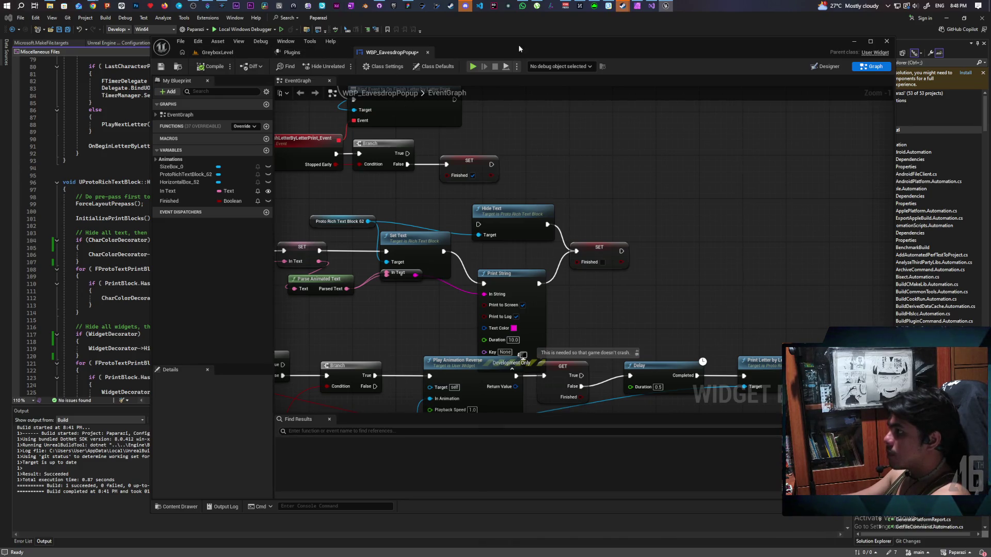
# In GreyboxLevel, select the blue BP_NPC4 by the wall and edit its BP_NPC blueprint
pyautogui.click(217, 52)
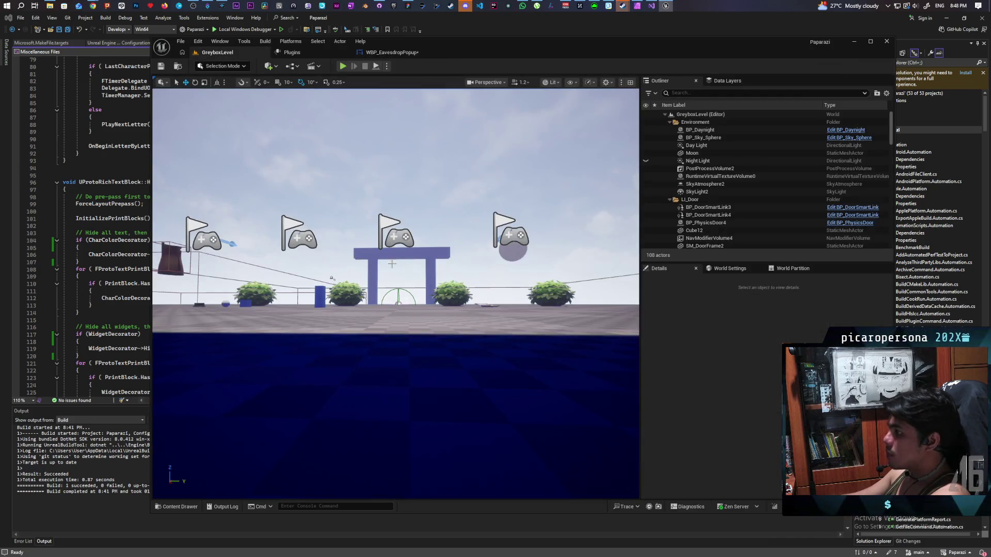
pyautogui.moveTo(345, 189)
pyautogui.mouseDown()
pyautogui.moveTo(364, 186)
pyautogui.moveTo(370, 168)
pyautogui.mouseUp()
pyautogui.click(403, 336)
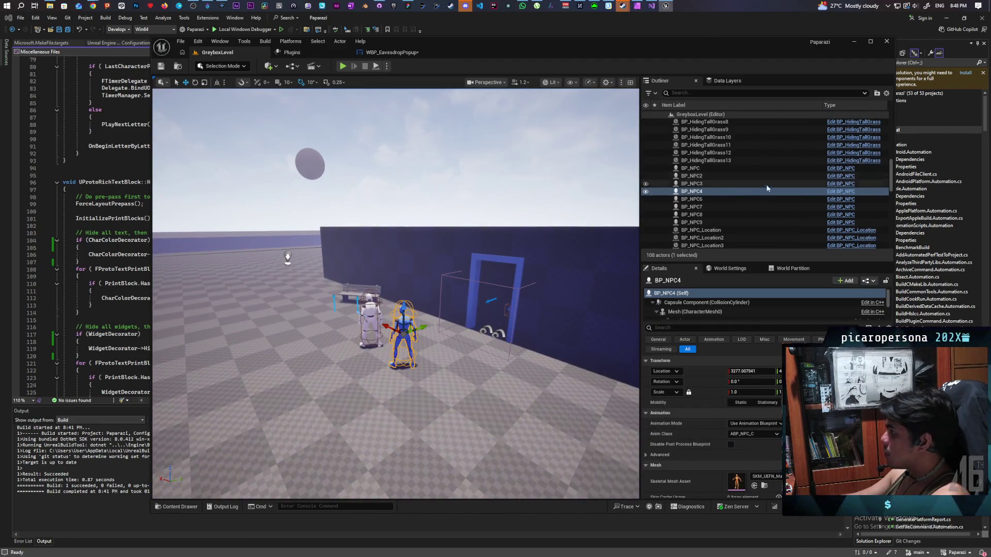
pyautogui.click(836, 192)
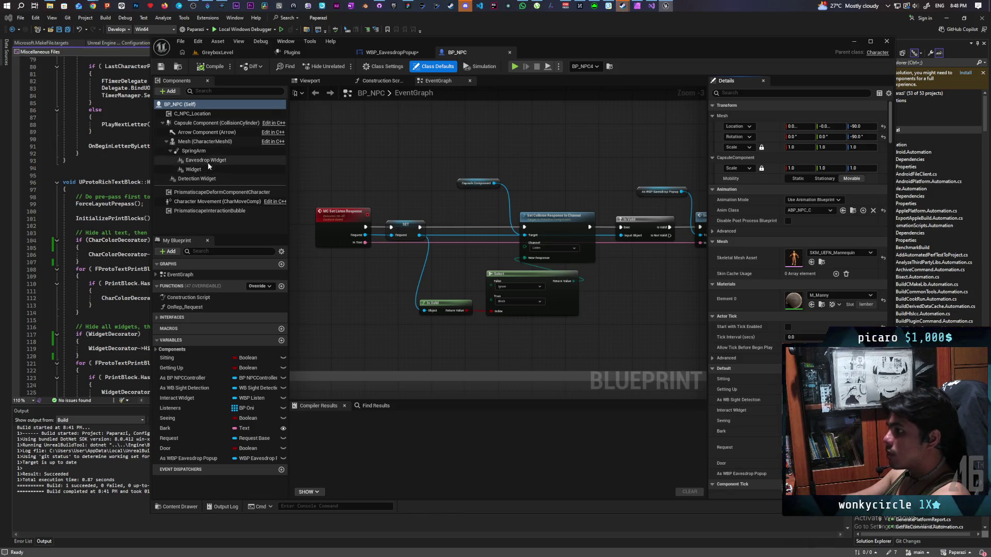
# Delete the plain Widget component, untick Eavesdrop Widget's Hidden in Game, compile, save, and play two clients
pyautogui.click(240, 170)
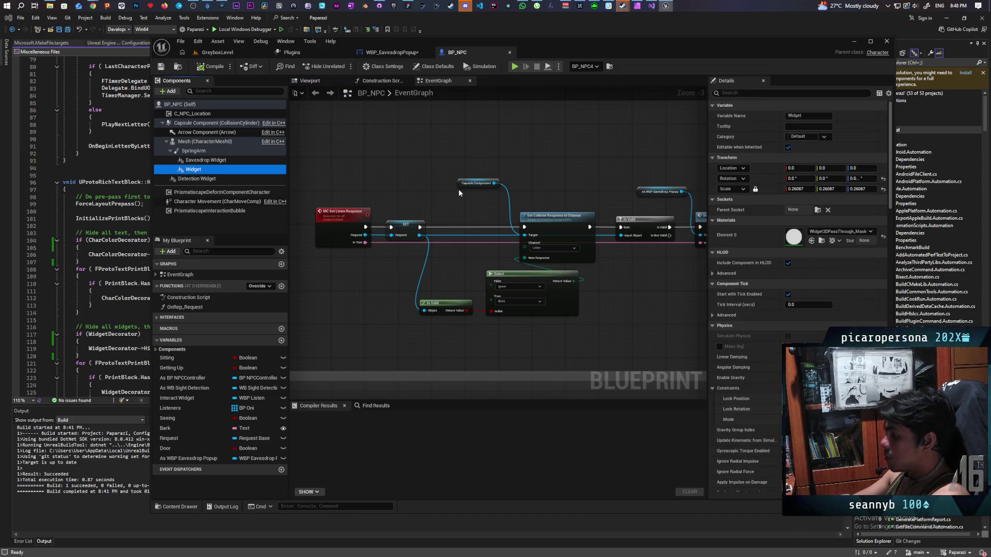
pyautogui.press('Delete')
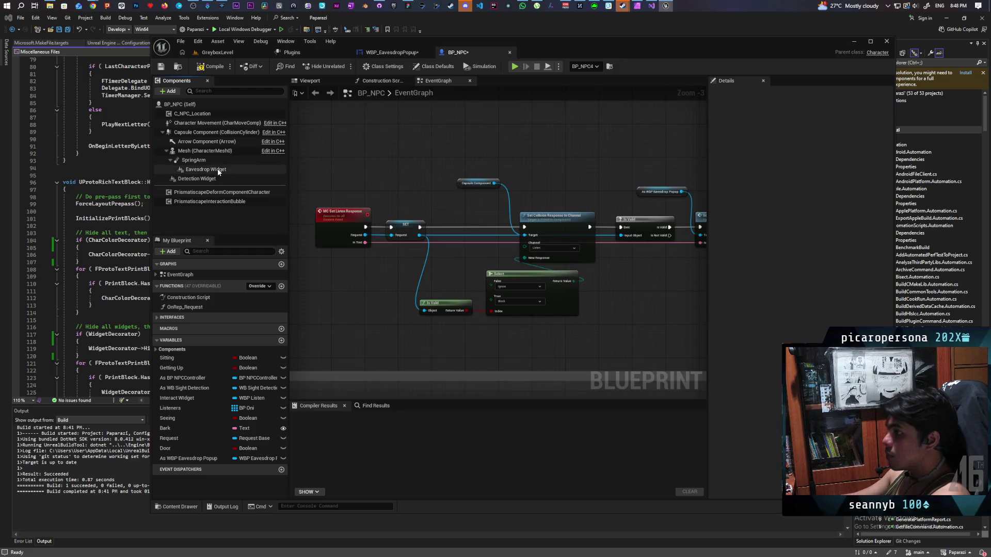
pyautogui.click(218, 170)
pyautogui.click(733, 93)
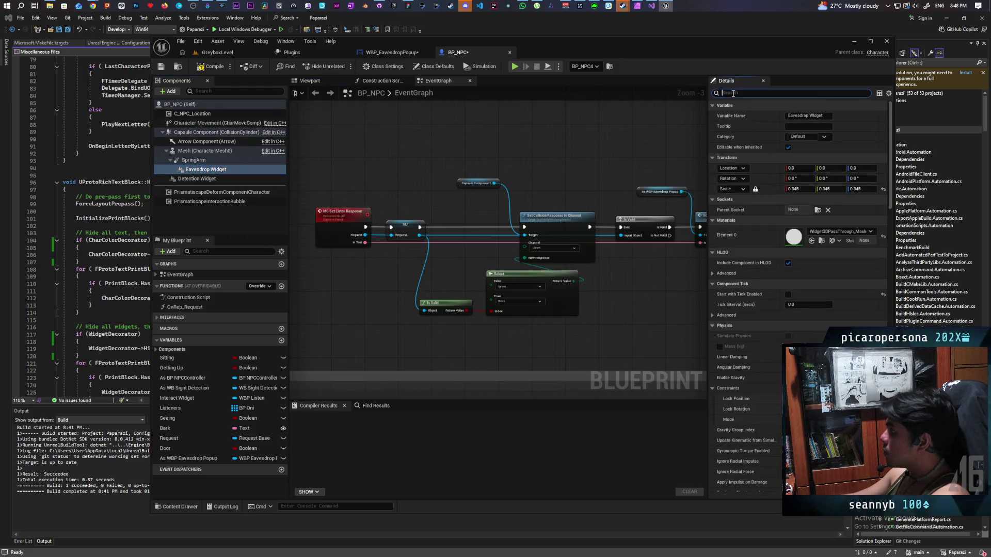
pyautogui.write('hidd')
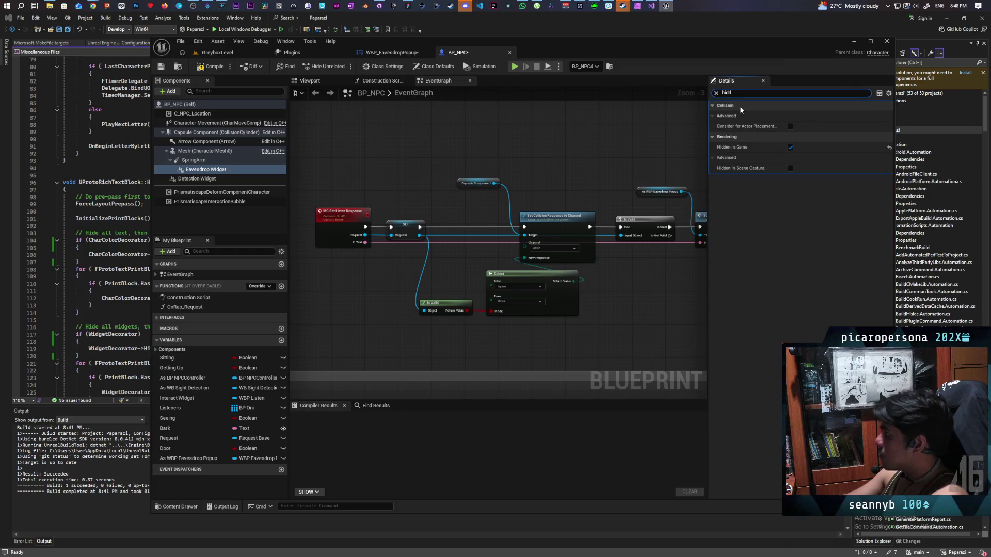
pyautogui.click(790, 148)
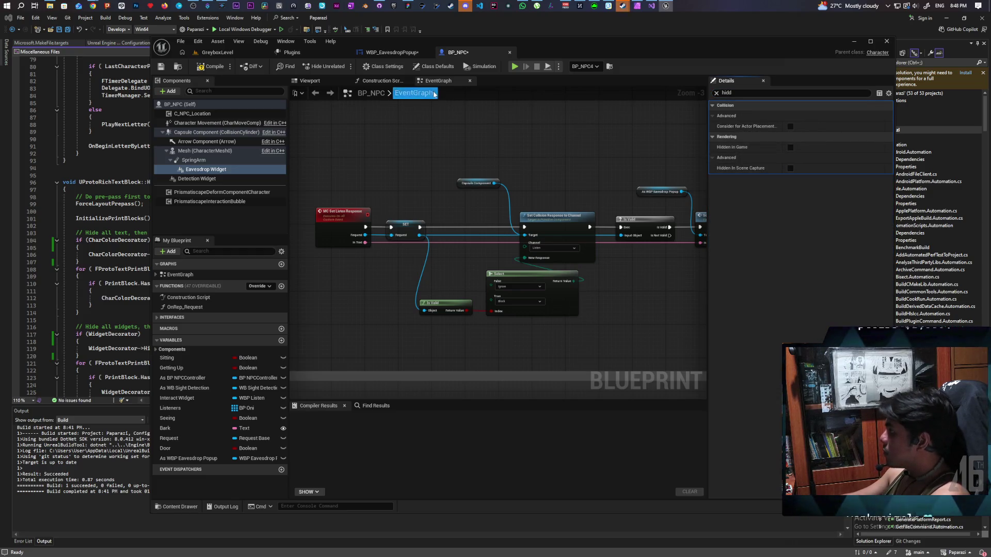
pyautogui.hotkey('ctrl', 'shift', 's')
pyautogui.click(217, 52)
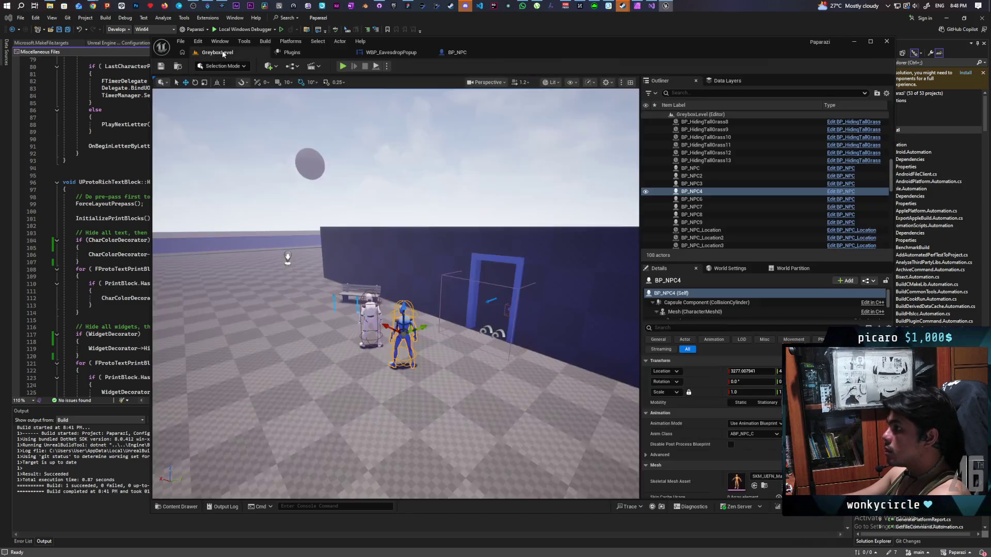
pyautogui.click(348, 67)
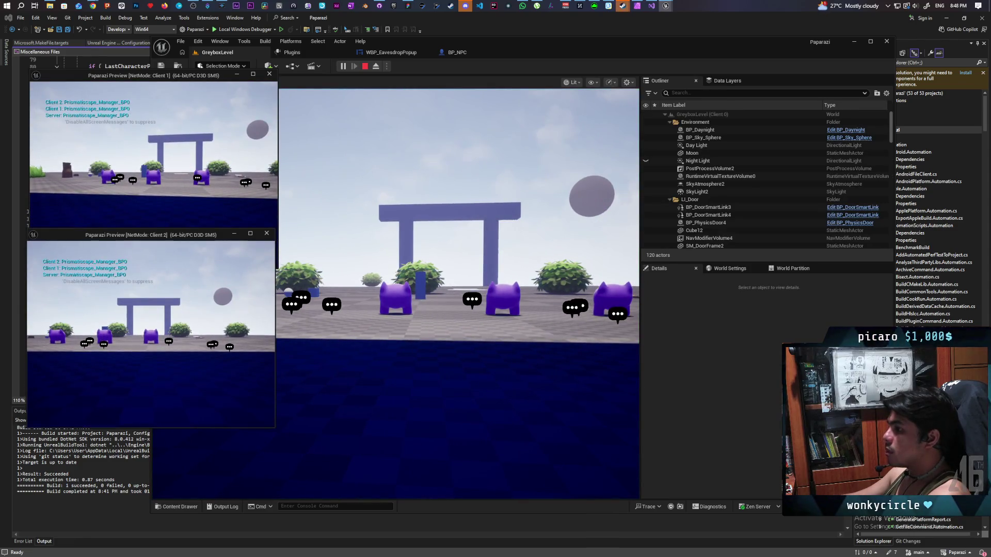
pyautogui.press('Escape')
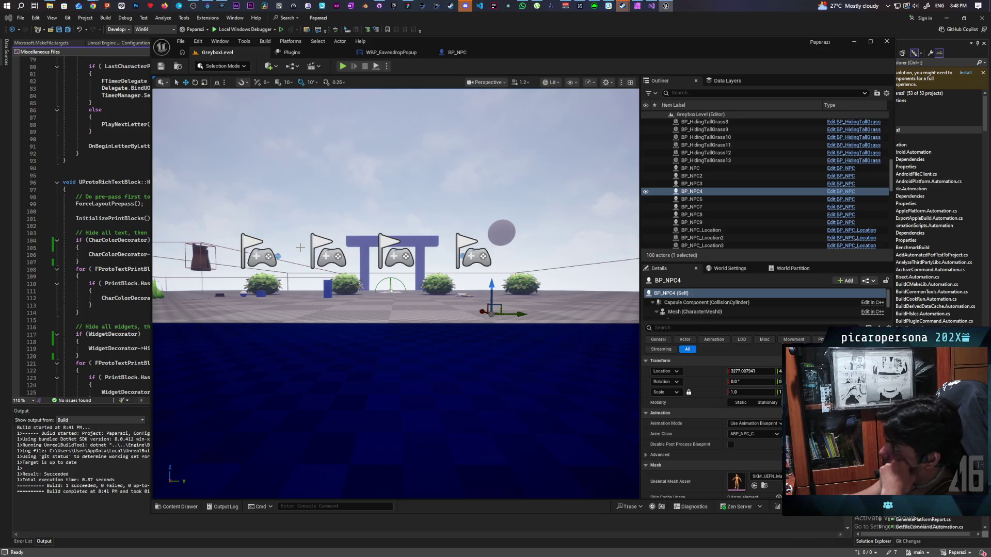
pyautogui.click(464, 54)
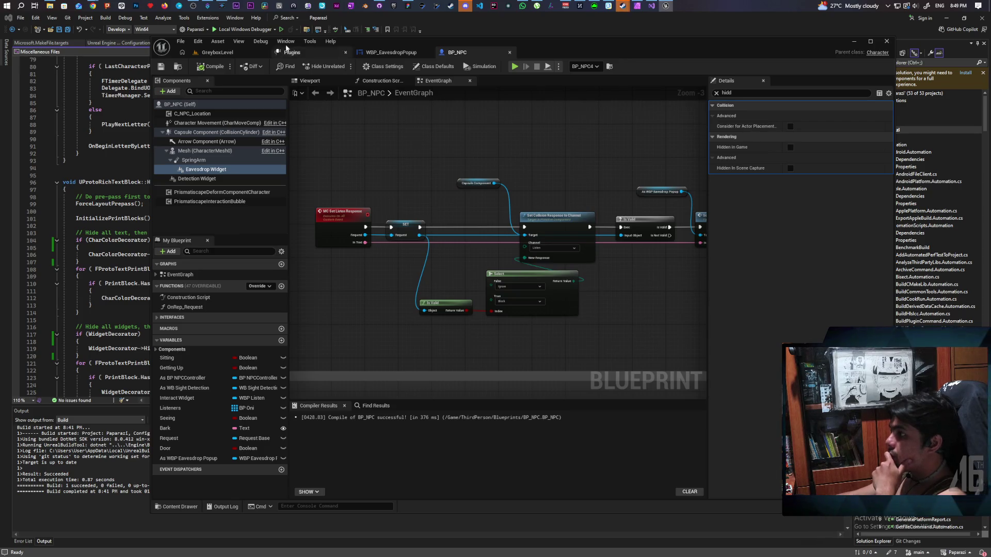
# Return to the GreyboxLevel tab for another two-client play session
pyautogui.click(221, 53)
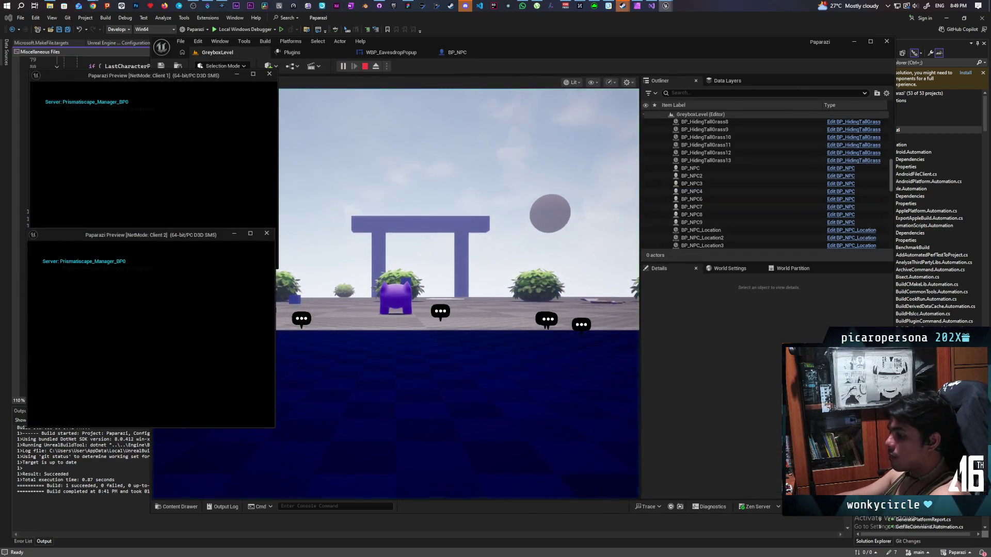
# Wire Set Text straight into Hide Text, bypassing Print String, and launch a two-client playtest
pyautogui.click(419, 54)
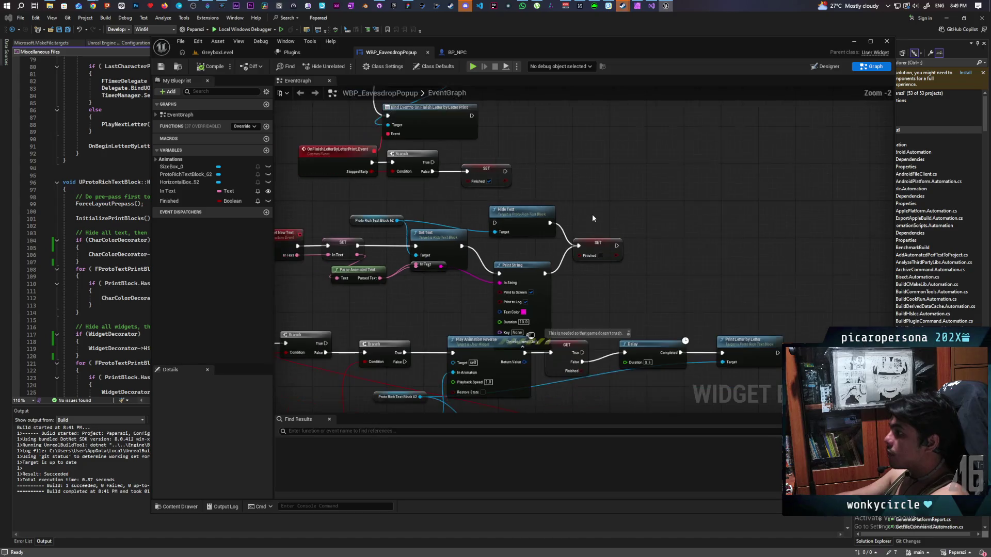
pyautogui.moveTo(464, 248); pyautogui.dragTo(494, 223)
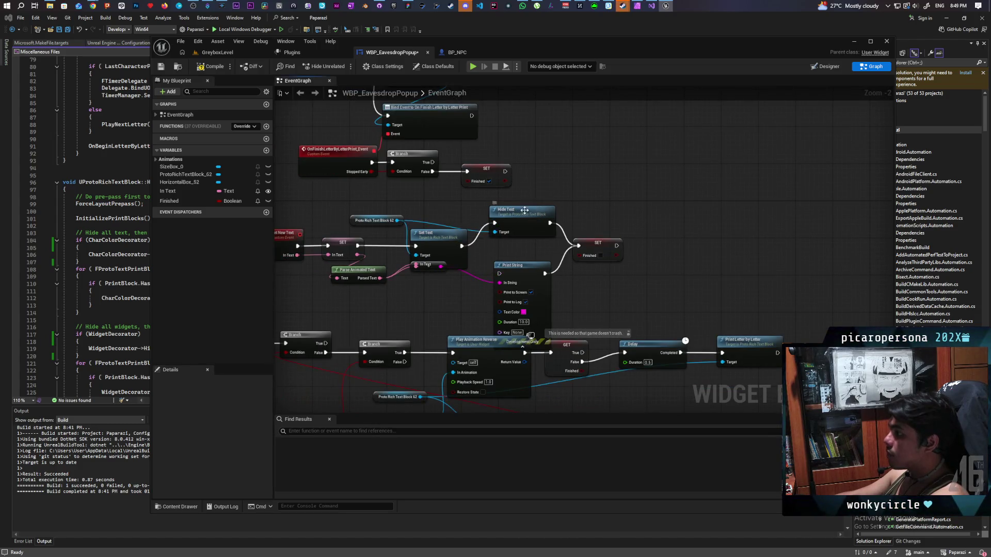
pyautogui.click(217, 52)
pyautogui.click(343, 66)
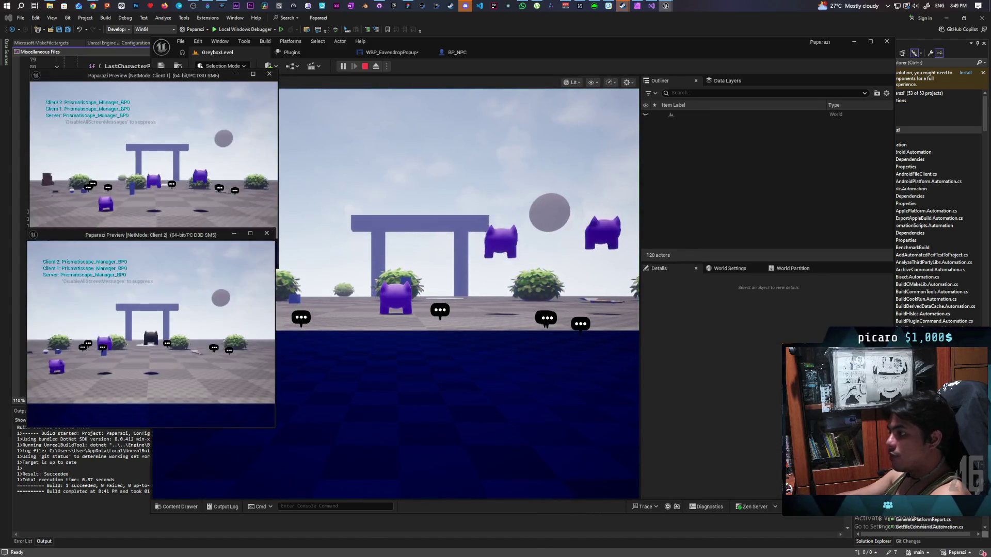
# Walk past the pillars to the NPC by the doorway, eavesdrop with F, then stop playing
pyautogui.click(395, 241)
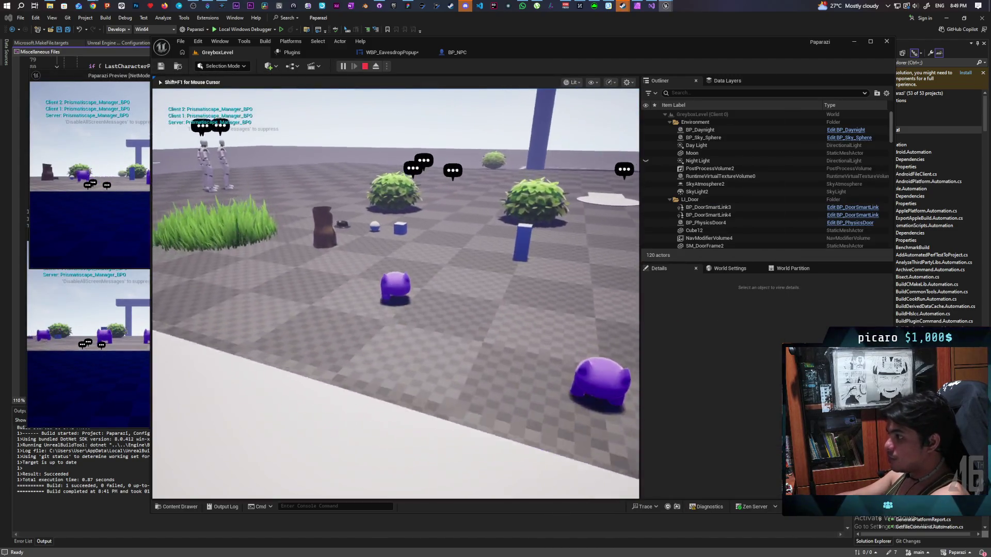
pyautogui.press('d')
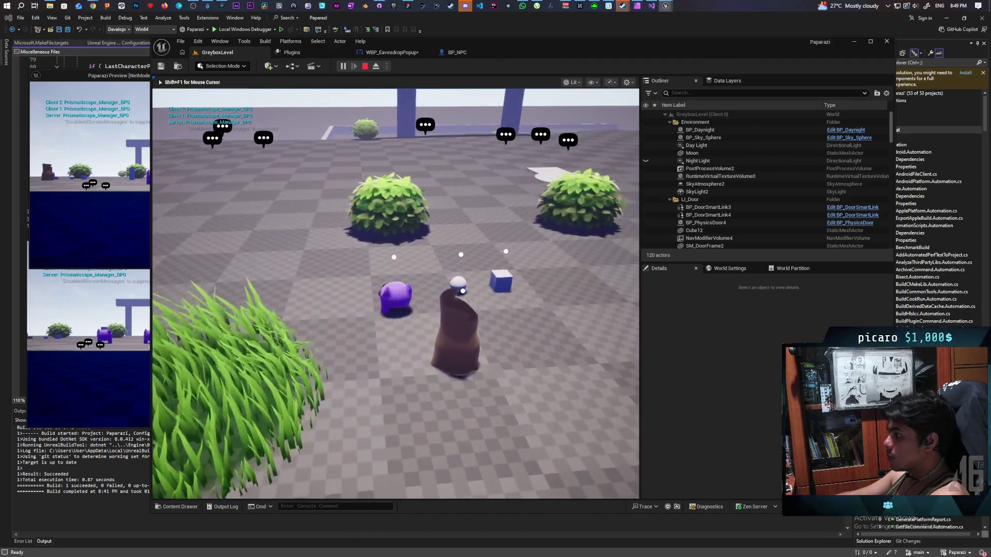
pyautogui.press('w')
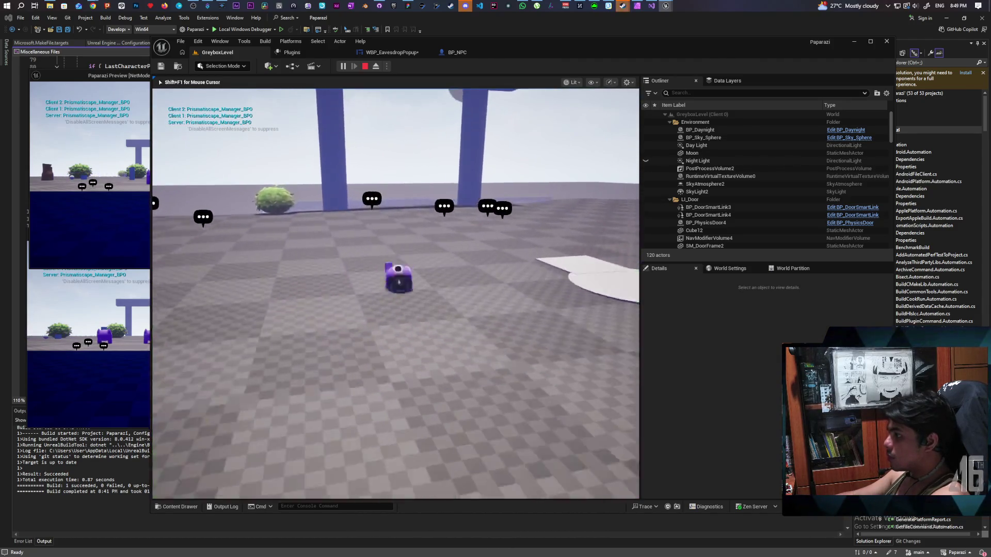
pyautogui.press('w')
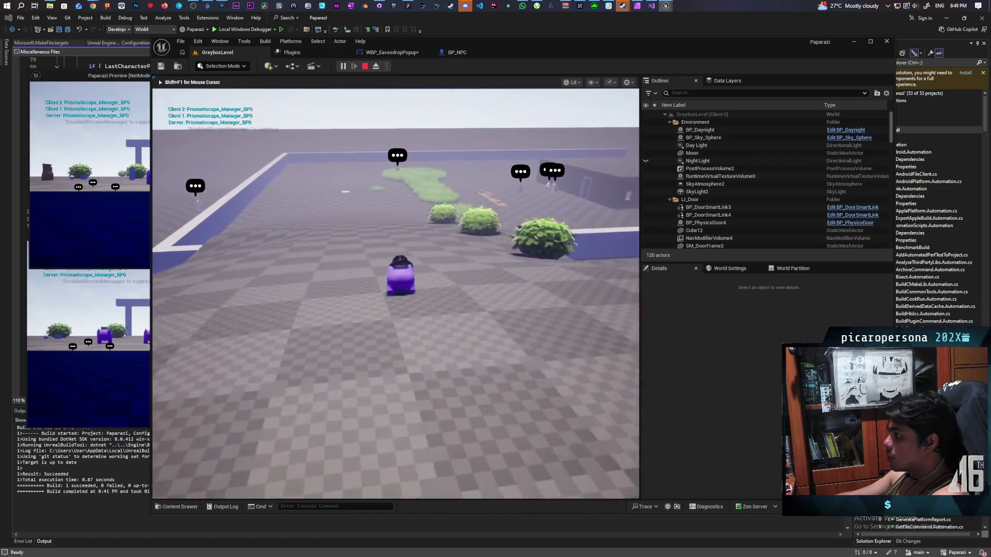
pyautogui.press('w')
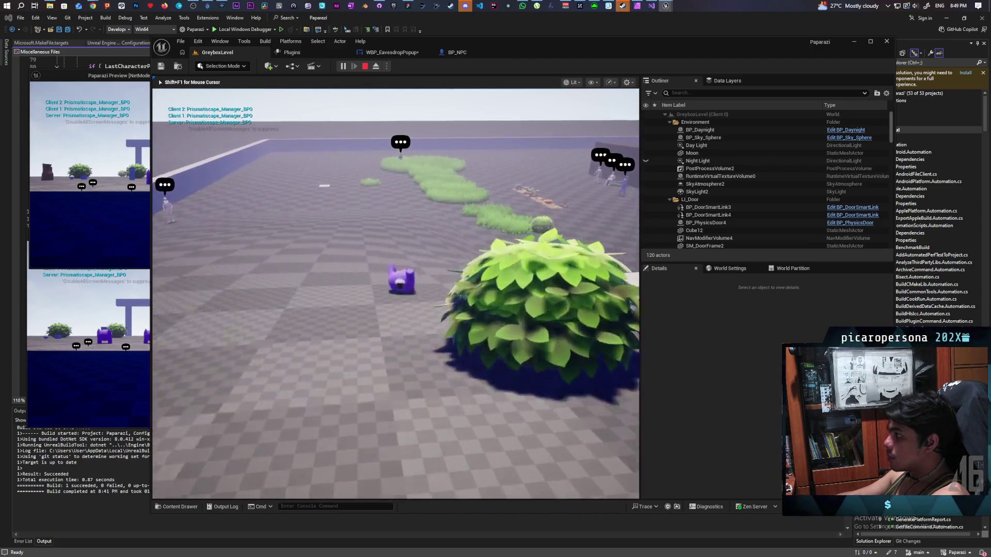
pyautogui.press('w')
pyautogui.press('space')
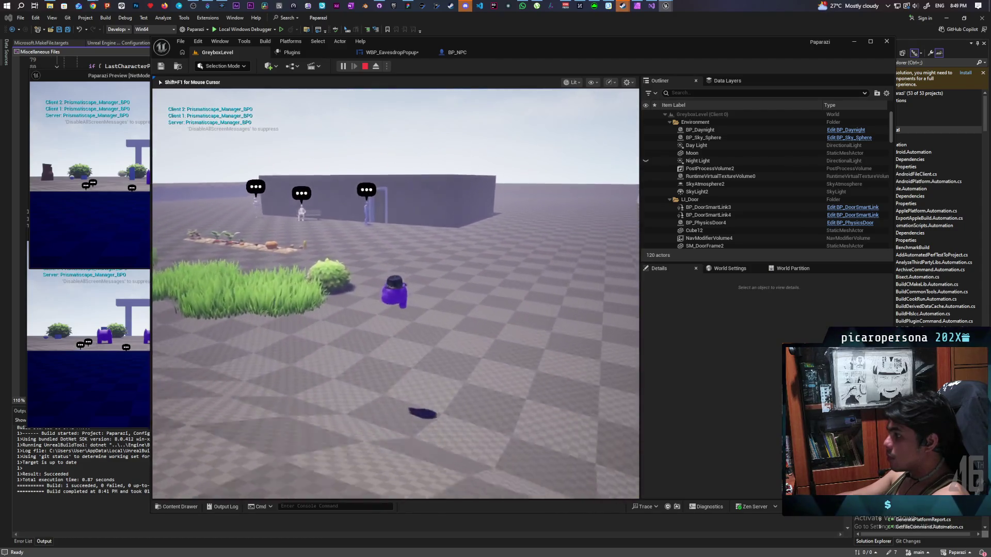
pyautogui.press('w')
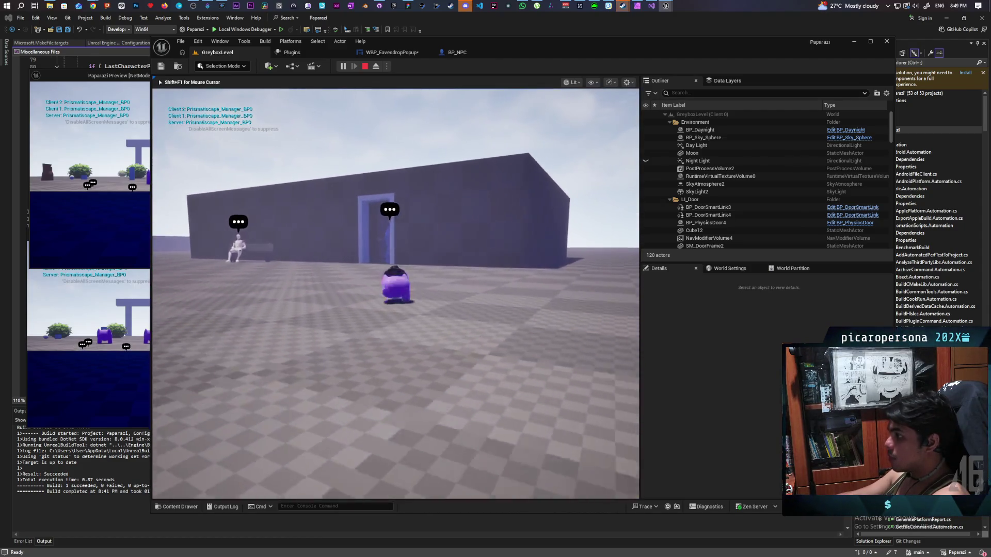
pyautogui.press('space')
pyautogui.press('f')
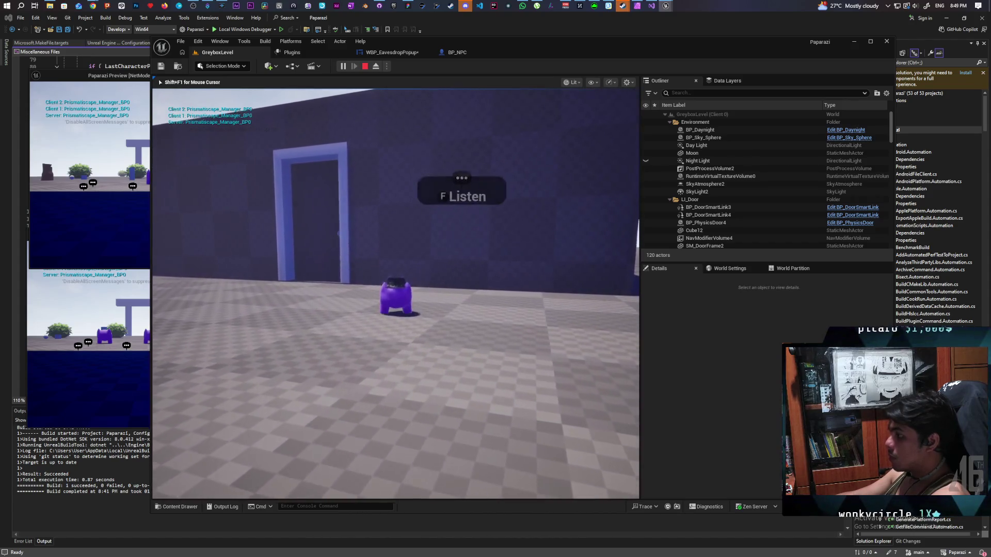
pyautogui.press('a')
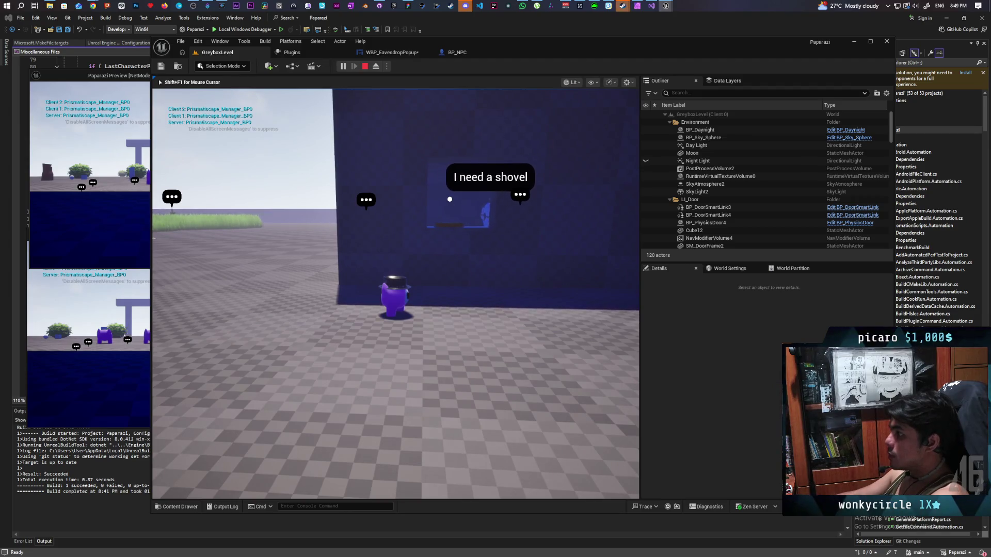
pyautogui.press('Escape')
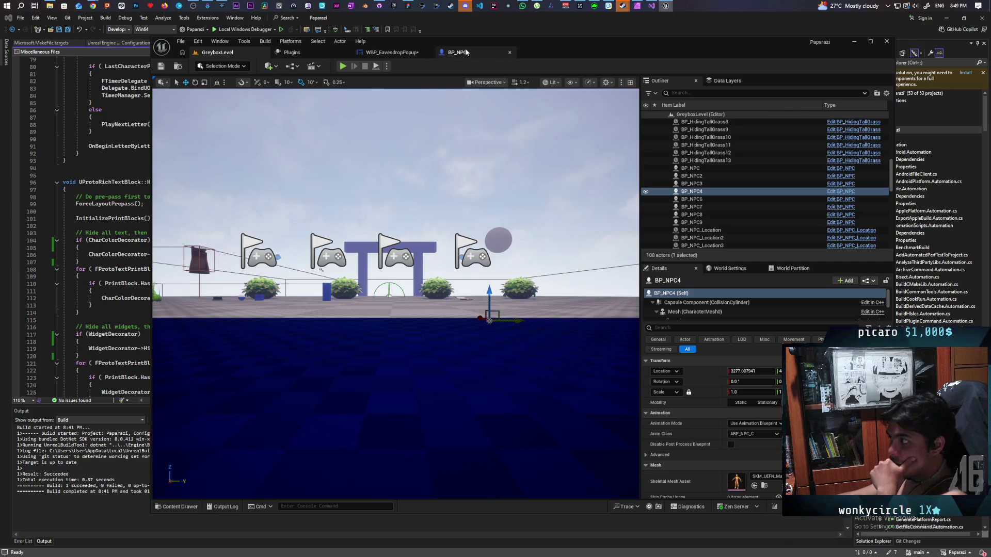
# Switch to BP_NPC and pan its event graph to the Eavesdropping nodes
pyautogui.click(413, 52)
pyautogui.click(445, 52)
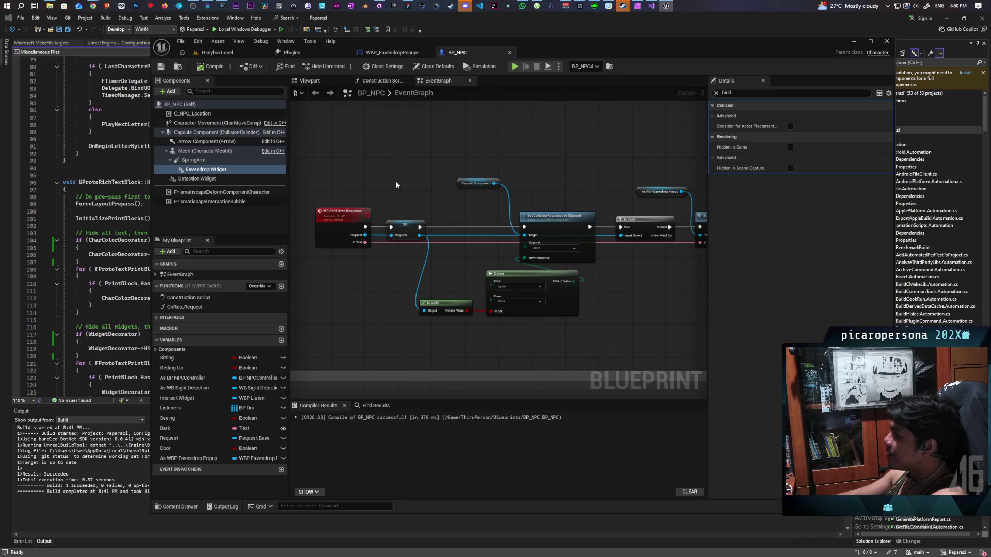
pyautogui.scroll(-3, 541, 169)
pyautogui.moveTo(587, 176); pyautogui.dragTo(592, 175)
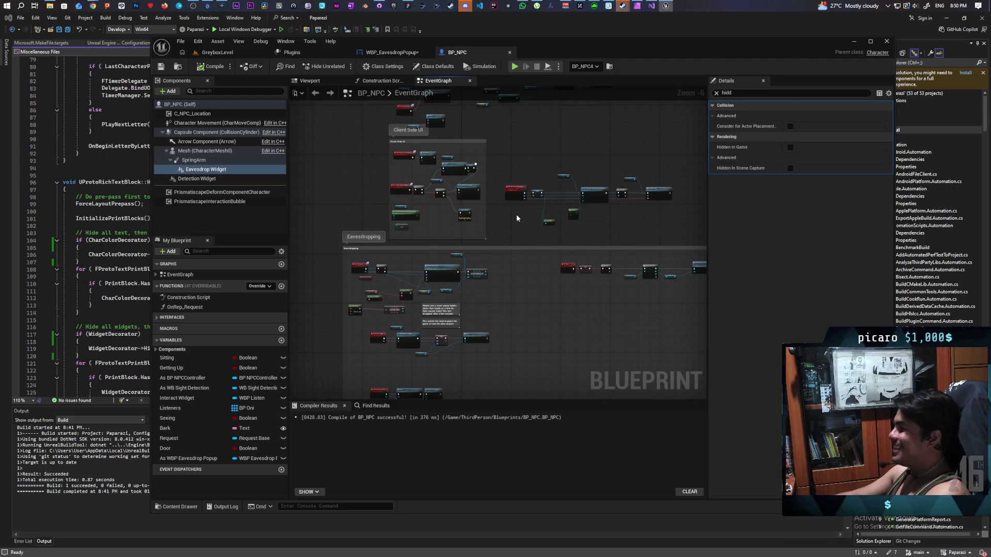
pyautogui.scroll(6, 516, 212)
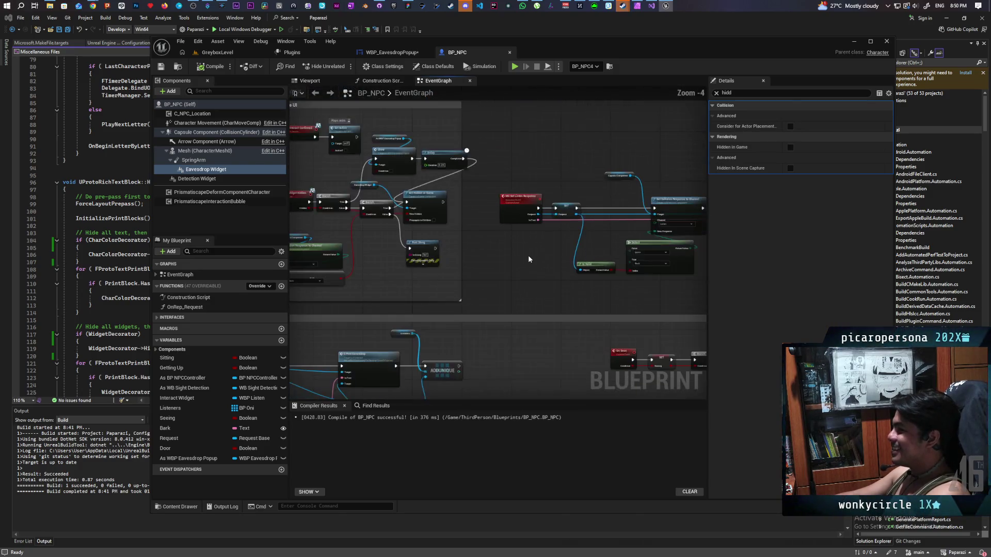
pyautogui.scroll(-4, 575, 244)
pyautogui.moveTo(576, 245); pyautogui.dragTo(661, 163)
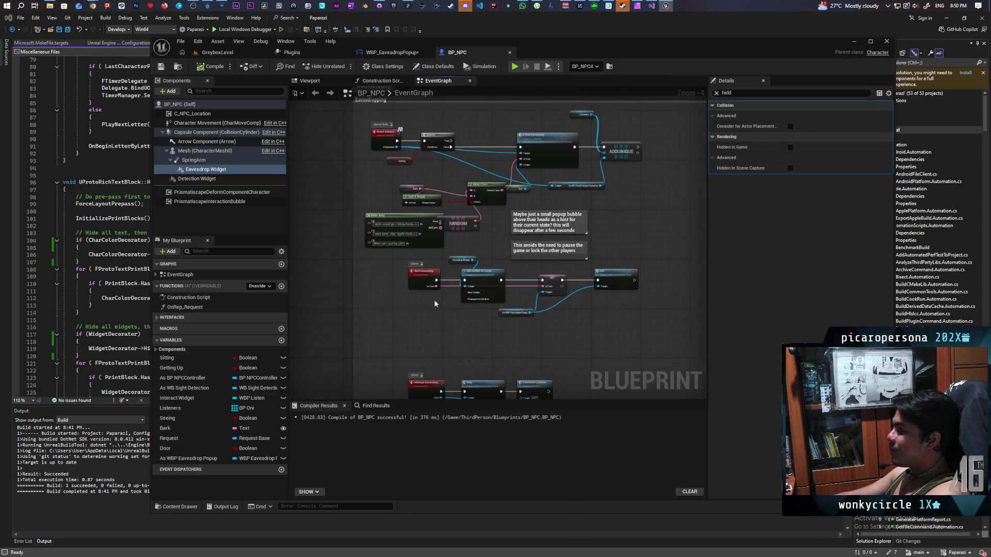
pyautogui.scroll(3, 435, 303)
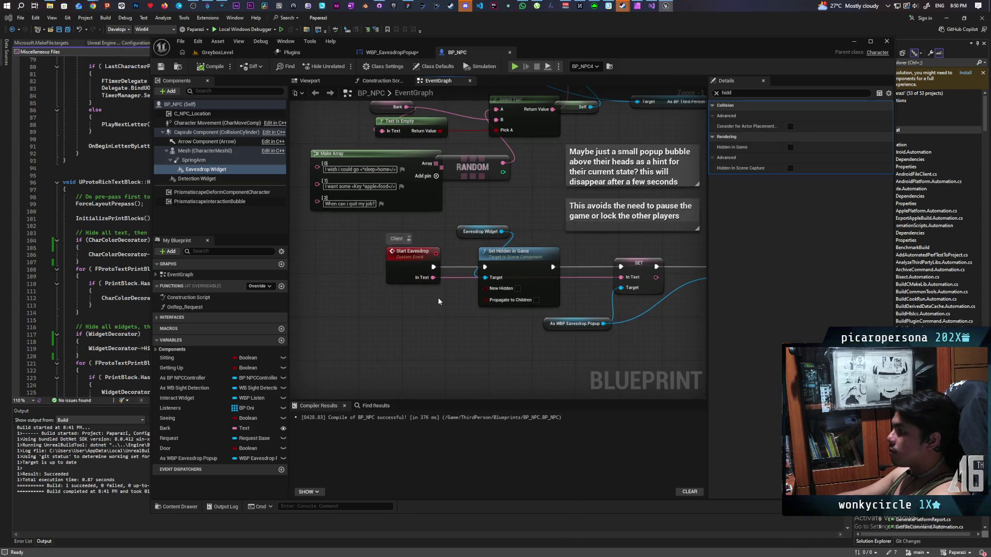
pyautogui.scroll(-3, 439, 302)
pyautogui.scroll(3, 439, 301)
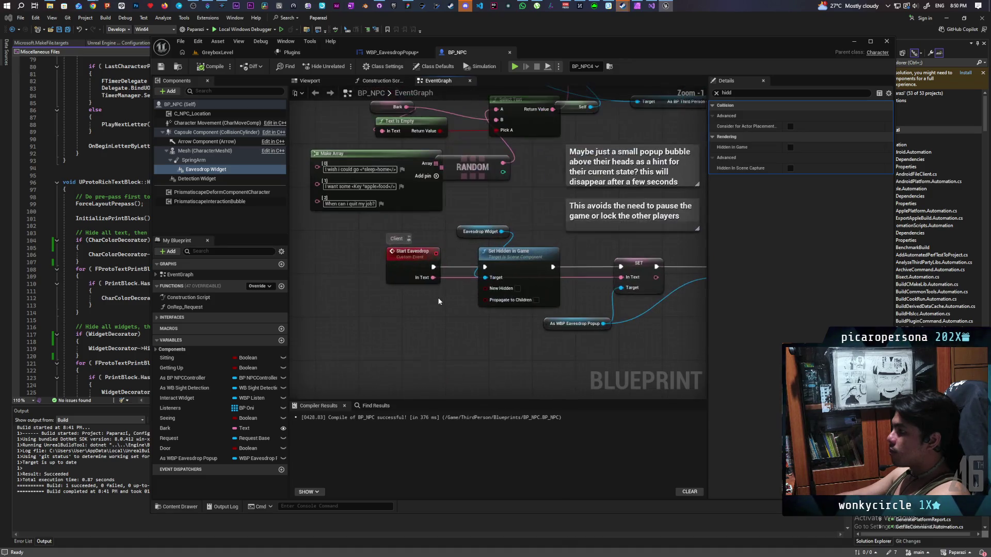
# Box-select the Start Eavesdrop chain, deselect it, and zoom around to review the Eavesdropping logic
pyautogui.moveTo(426, 237)
pyautogui.mouseDown()
pyautogui.moveTo(462, 283)
pyautogui.moveTo(696, 302)
pyautogui.moveTo(720, 318)
pyautogui.moveTo(636, 333)
pyautogui.mouseUp()
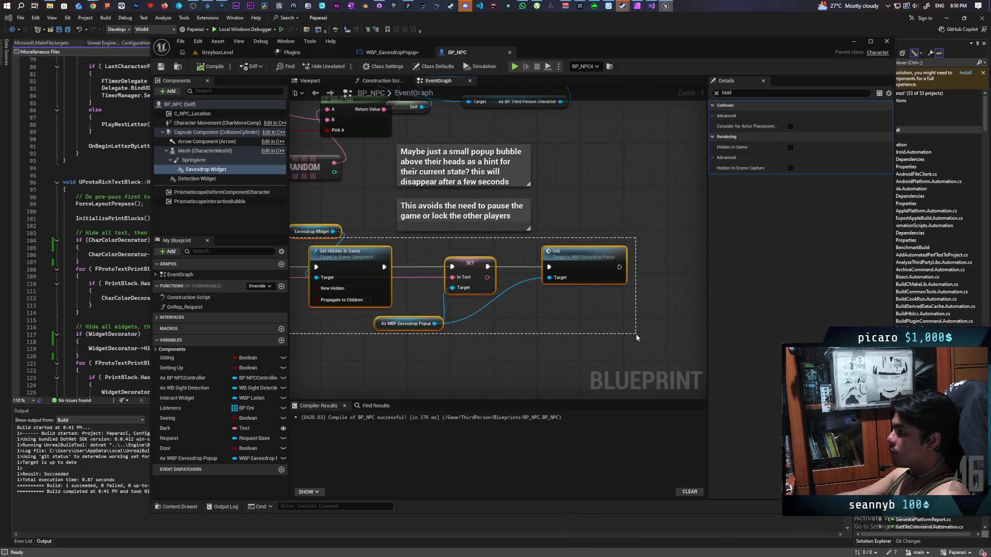
pyautogui.click(428, 330)
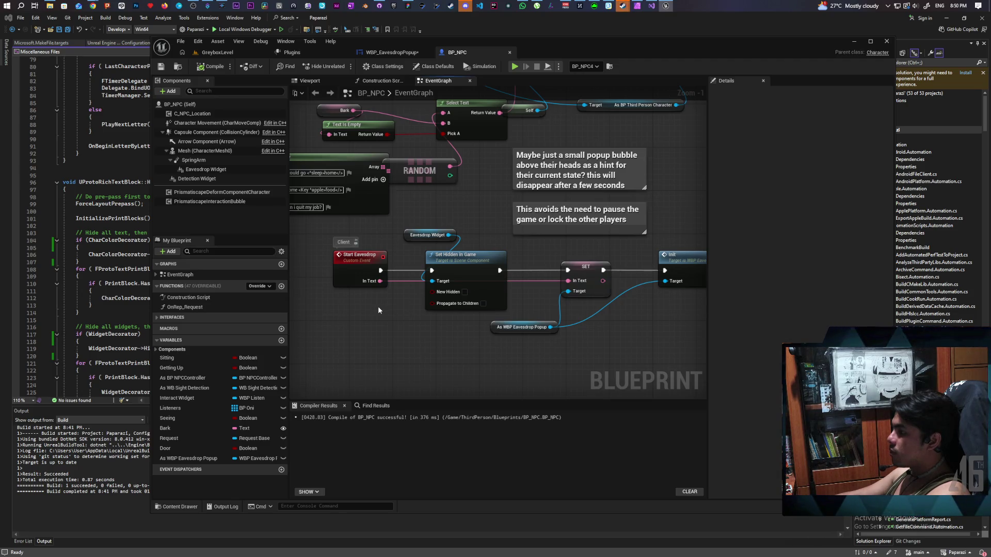
pyautogui.scroll(-1, 378, 306)
pyautogui.scroll(-1, 378, 310)
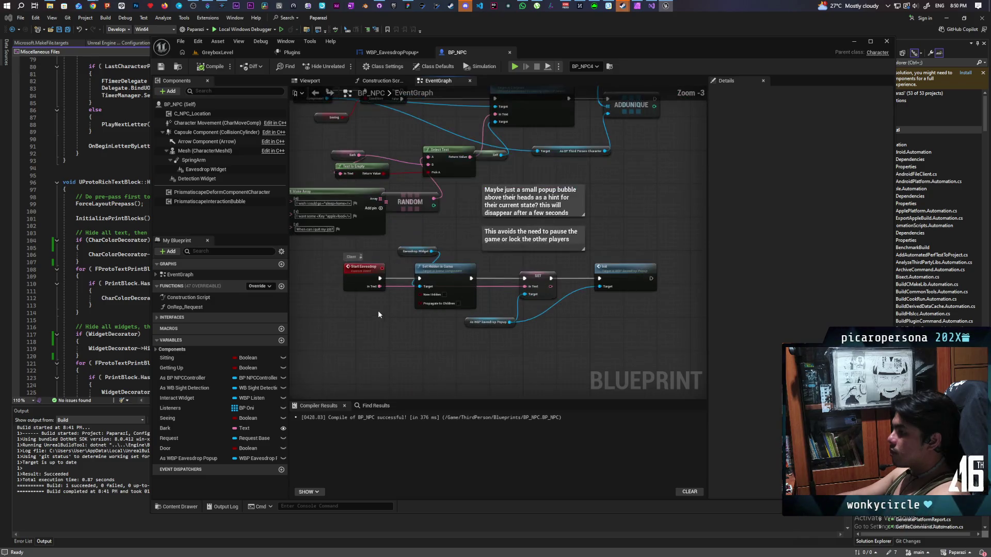
pyautogui.scroll(-1, 378, 314)
pyautogui.scroll(-1, 377, 313)
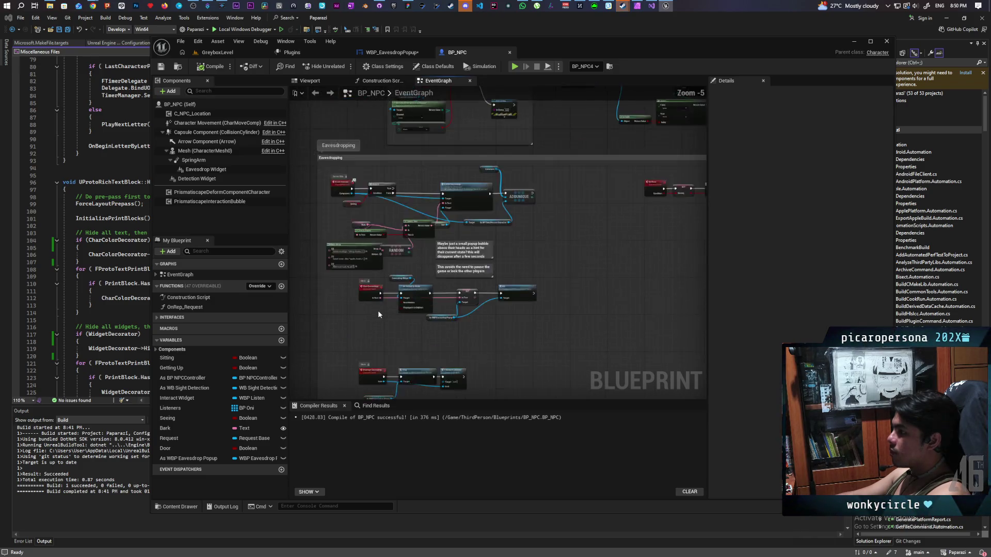
pyautogui.scroll(4, 378, 314)
pyautogui.scroll(-2, 378, 314)
pyautogui.scroll(2, 378, 314)
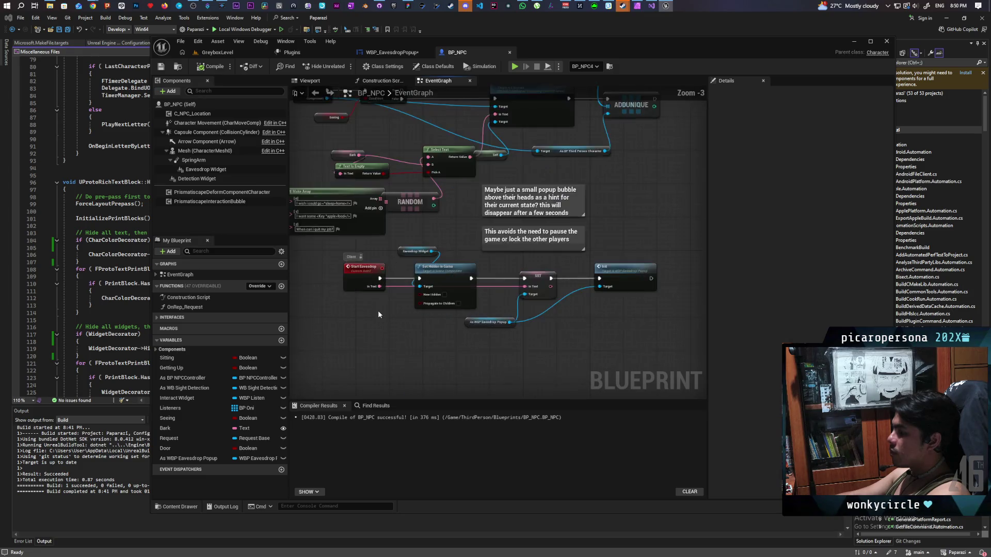
pyautogui.scroll(-2, 378, 314)
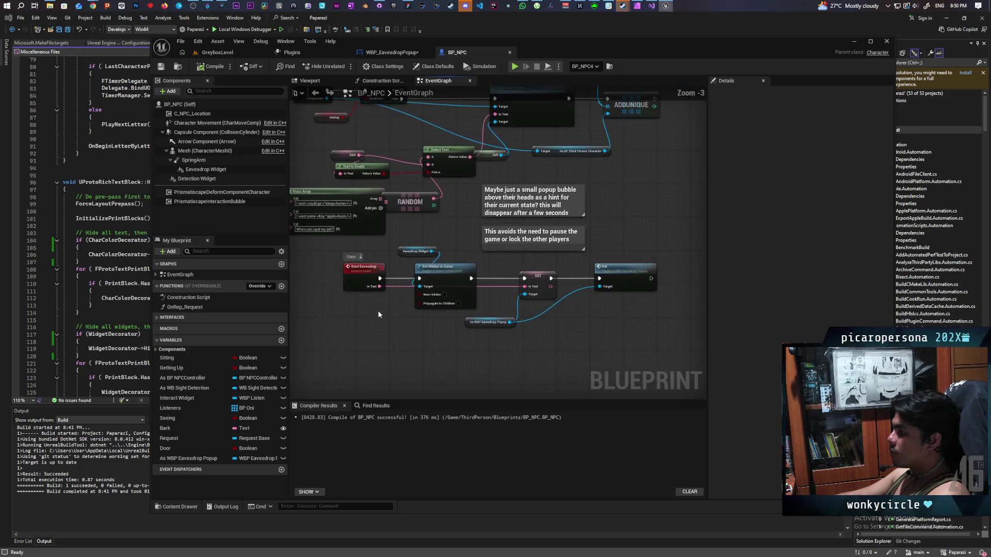
pyautogui.scroll(4, 378, 314)
pyautogui.scroll(-3, 378, 311)
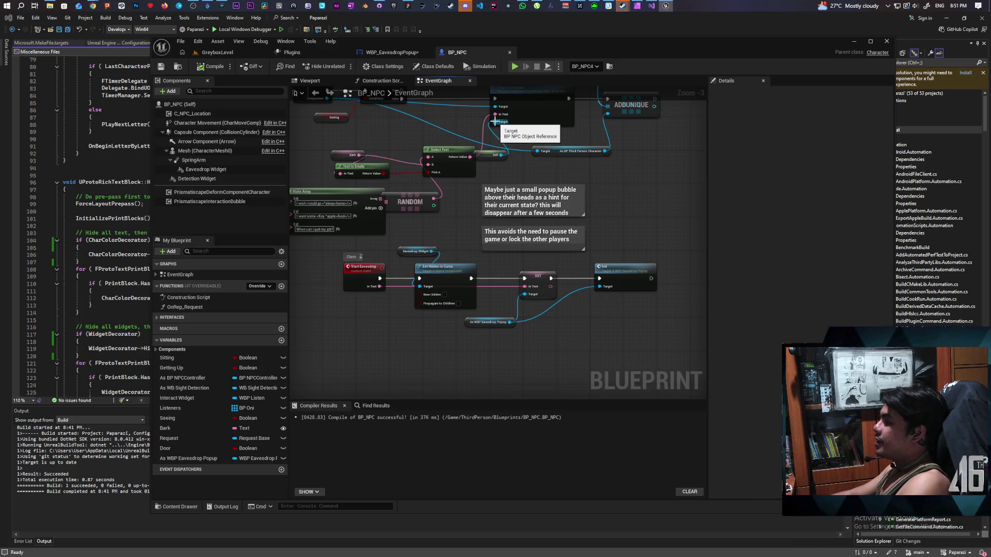
pyautogui.moveTo(457, 203); pyautogui.dragTo(473, 277)
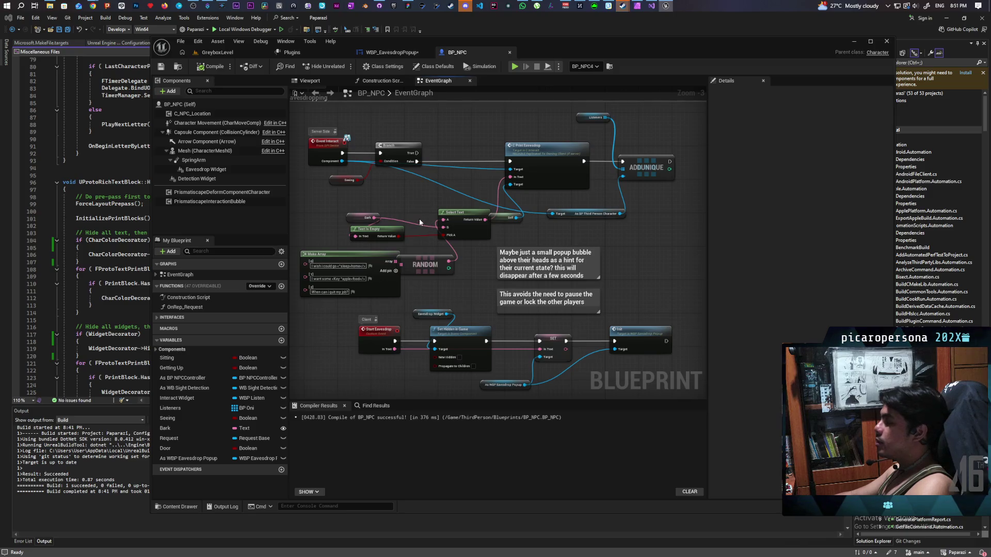
pyautogui.scroll(-1, 419, 210)
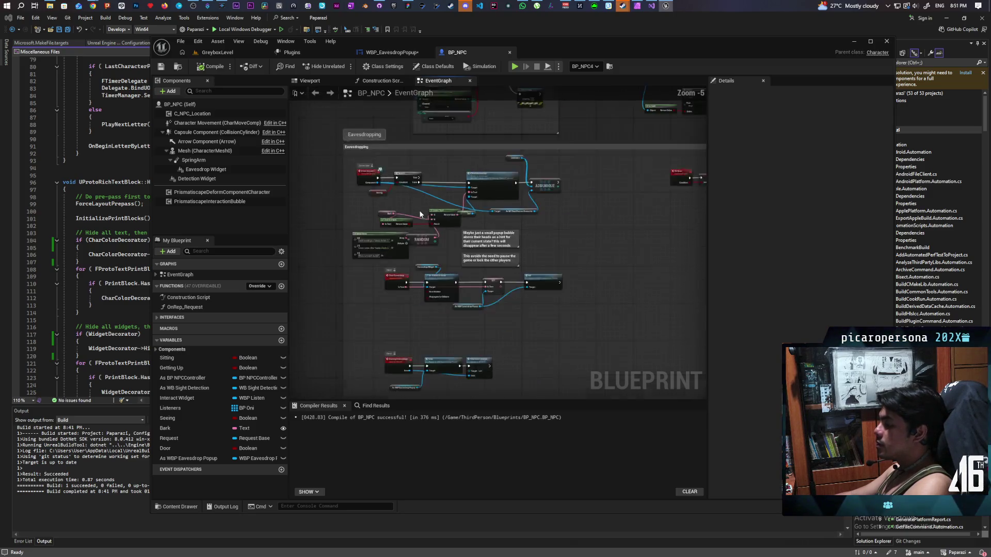
pyautogui.scroll(-1, 390, 242)
pyautogui.scroll(3, 444, 247)
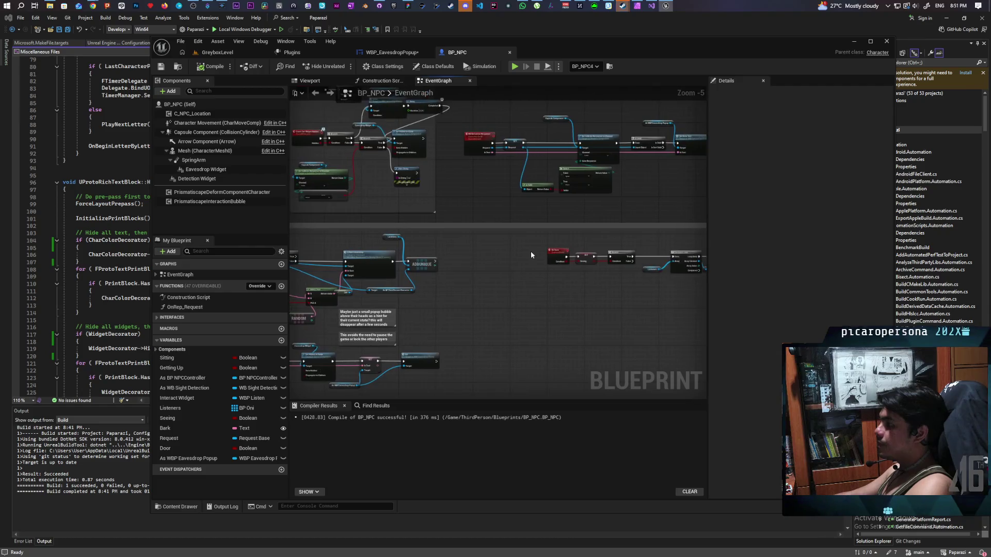
pyautogui.moveTo(444, 247)
pyautogui.mouseDown()
pyautogui.moveTo(506, 253)
pyautogui.moveTo(404, 268)
pyautogui.moveTo(534, 270)
pyautogui.moveTo(381, 281)
pyautogui.moveTo(623, 266)
pyautogui.moveTo(346, 271)
pyautogui.moveTo(503, 270)
pyautogui.moveTo(463, 273)
pyautogui.mouseUp()
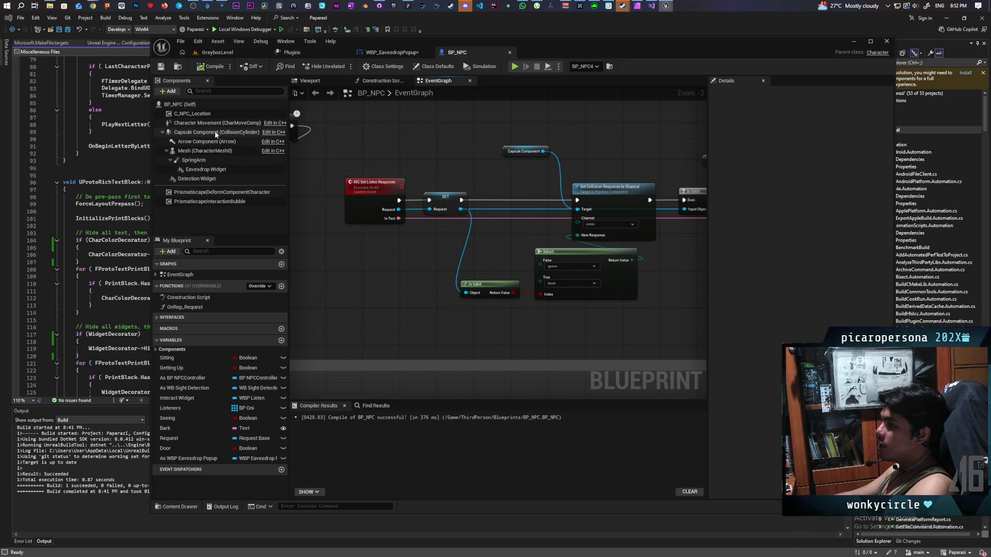
# Uncheck Visible on the Eavesdrop Widget so it starts hidden, and compile BP_NPC
pyautogui.click(205, 170)
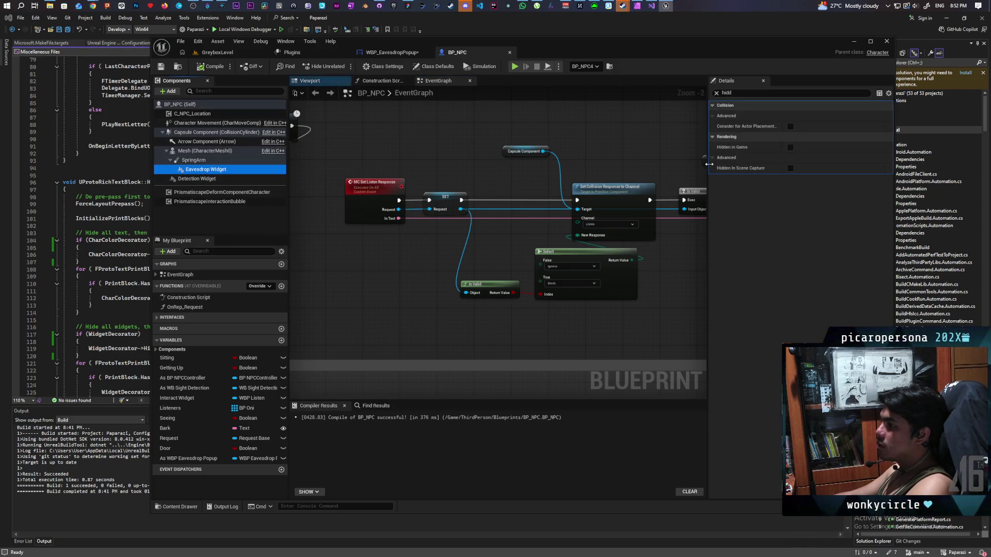
pyautogui.click(738, 94)
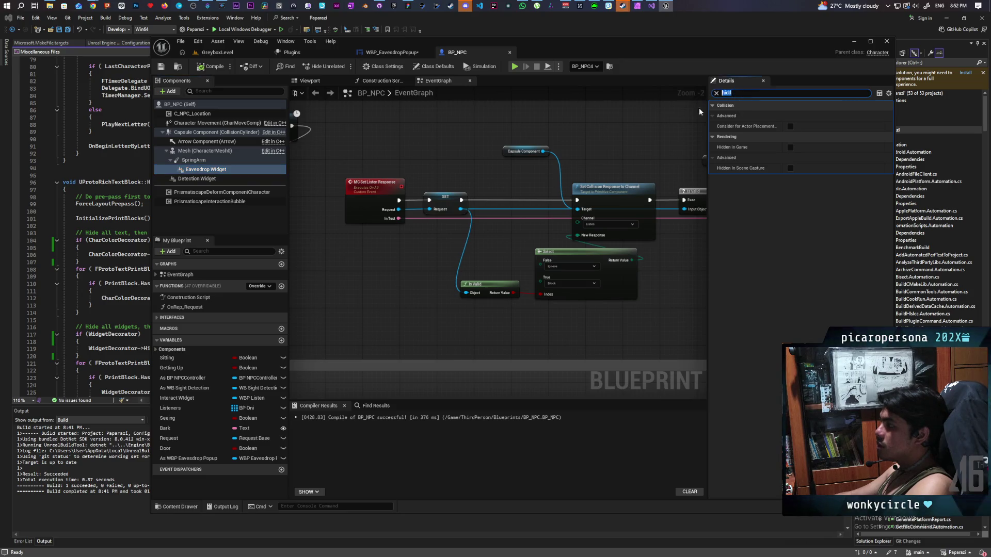
pyautogui.write('visi')
pyautogui.click(790, 116)
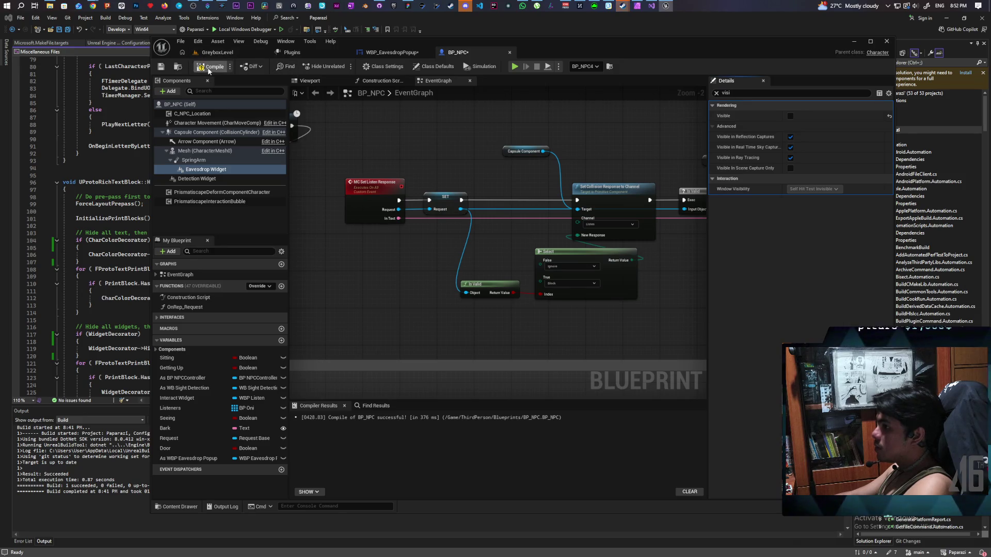
pyautogui.press('F7')
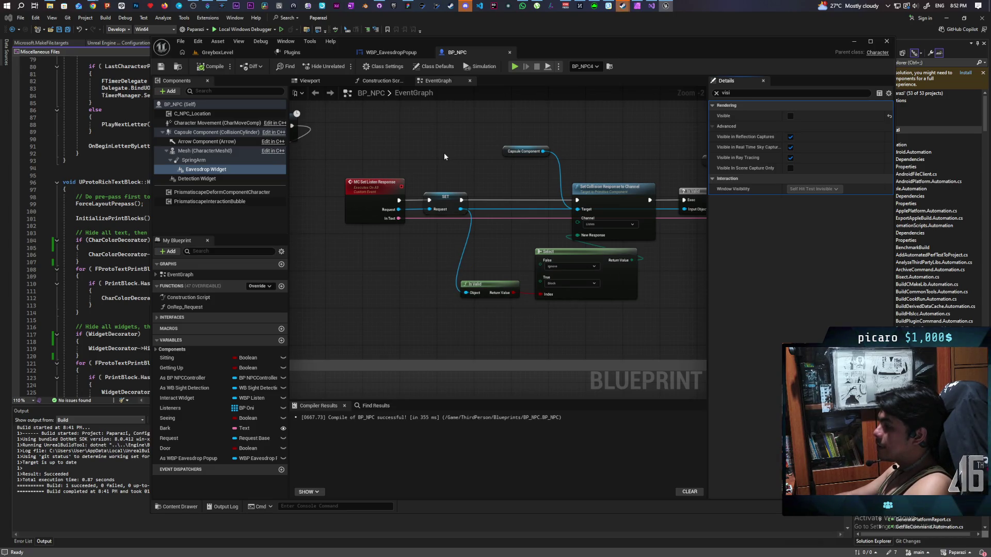
# Zoom out and pan the graph across the Interrupt Eavesdrop and Eavesdropping groups
pyautogui.scroll(-6, 444, 152)
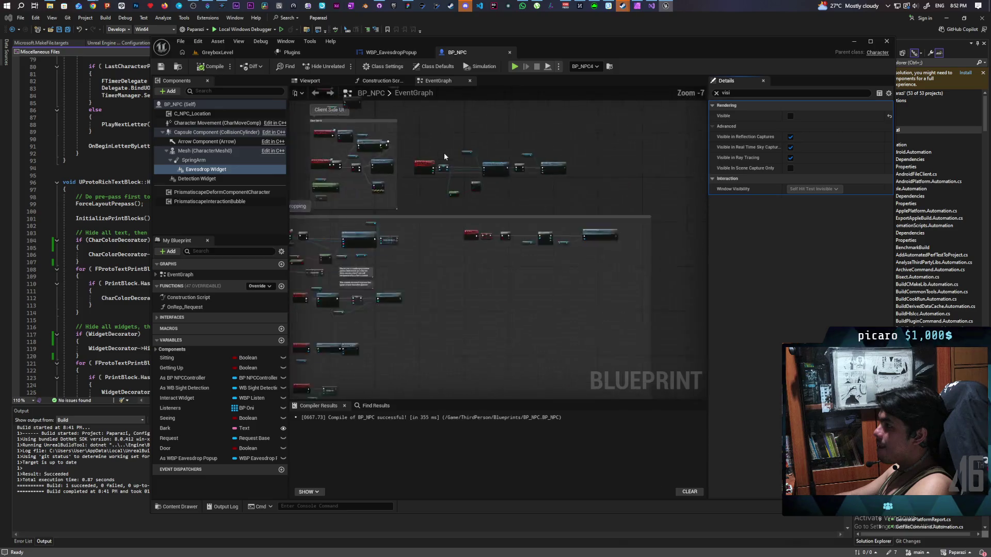
pyautogui.moveTo(444, 153)
pyautogui.mouseDown()
pyautogui.moveTo(507, 184)
pyautogui.moveTo(516, 166)
pyautogui.mouseUp()
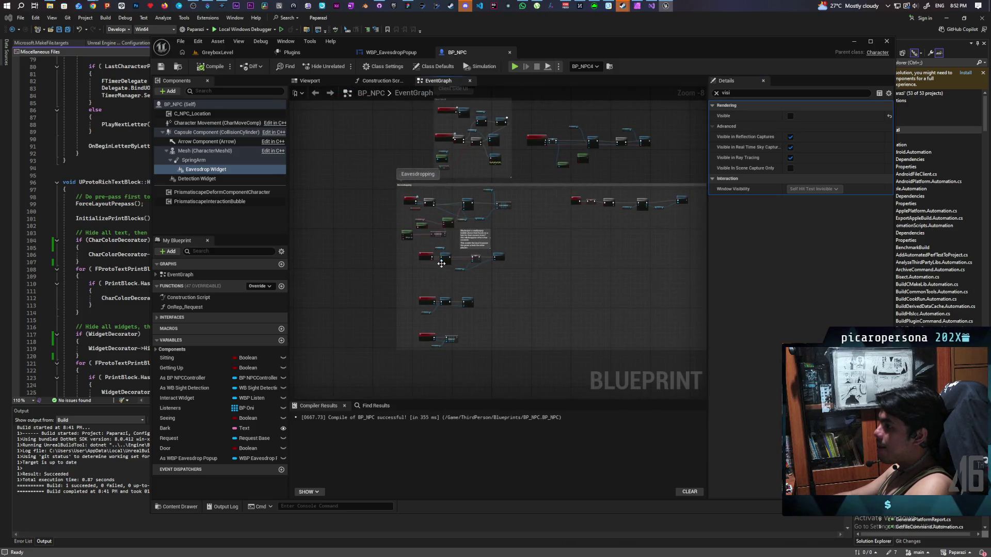
pyautogui.scroll(9, 432, 234)
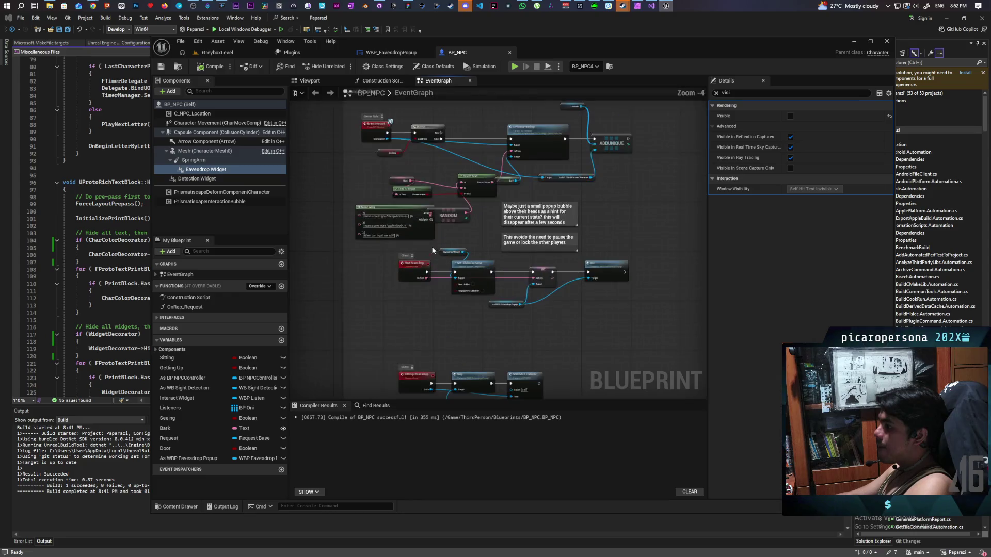
pyautogui.scroll(-4, 432, 250)
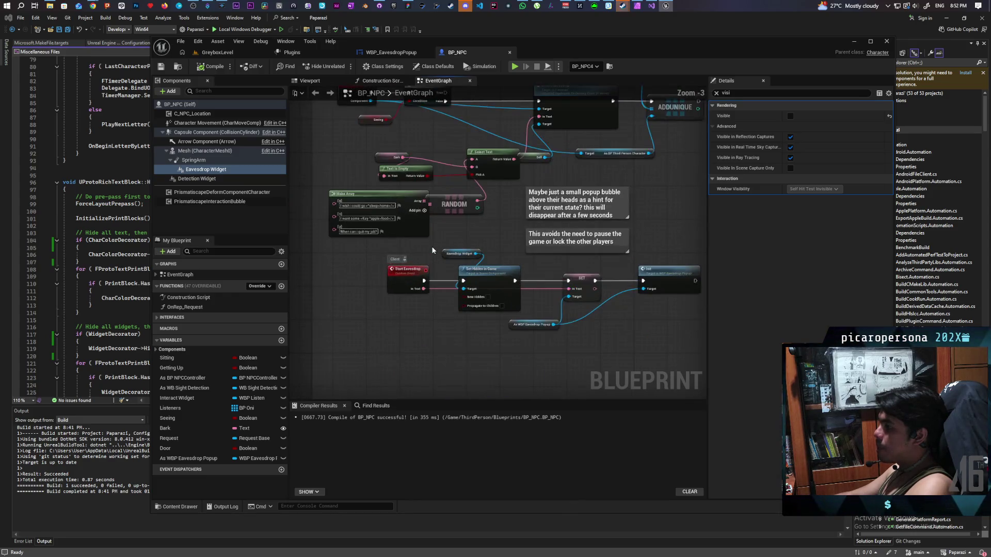
pyautogui.moveTo(470, 324)
pyautogui.mouseDown()
pyautogui.moveTo(482, 212)
pyautogui.moveTo(467, 306)
pyautogui.mouseUp()
pyautogui.moveTo(443, 155)
pyautogui.mouseDown()
pyautogui.moveTo(434, 227)
pyautogui.moveTo(440, 398)
pyautogui.moveTo(516, 299)
pyautogui.moveTo(524, 313)
pyautogui.moveTo(454, 295)
pyautogui.moveTo(408, 321)
pyautogui.mouseUp()
pyautogui.scroll(4, 454, 296)
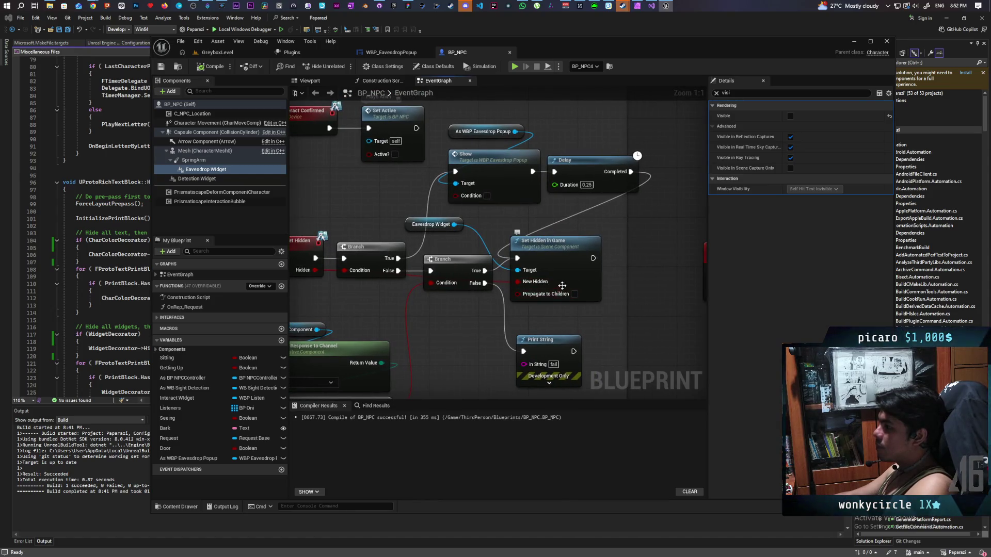
# Add a Set Visibility node for the Eavesdrop Widget and move Set Hidden in Game lower
pyautogui.moveTo(454, 224); pyautogui.dragTo(639, 239)
pyautogui.write('se')
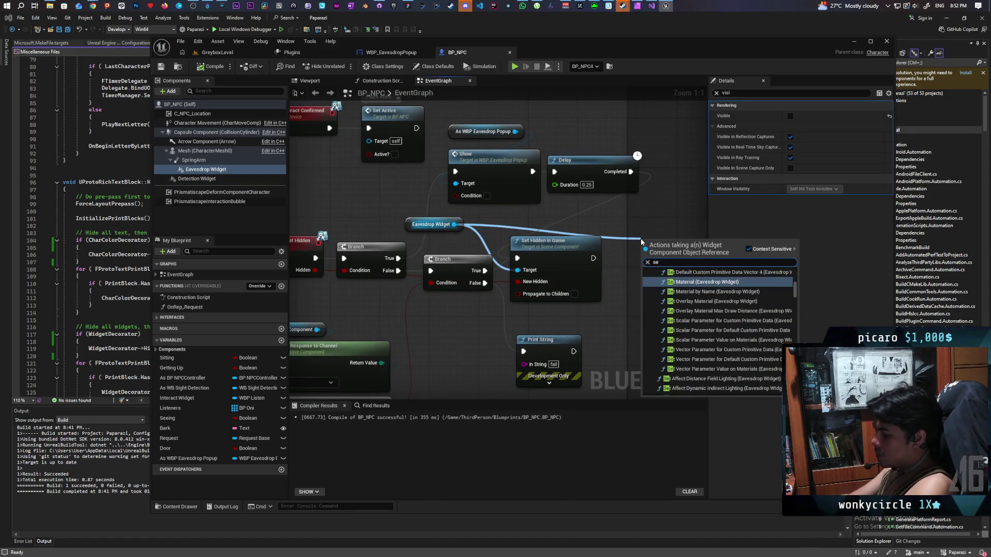
pyautogui.write('t visi')
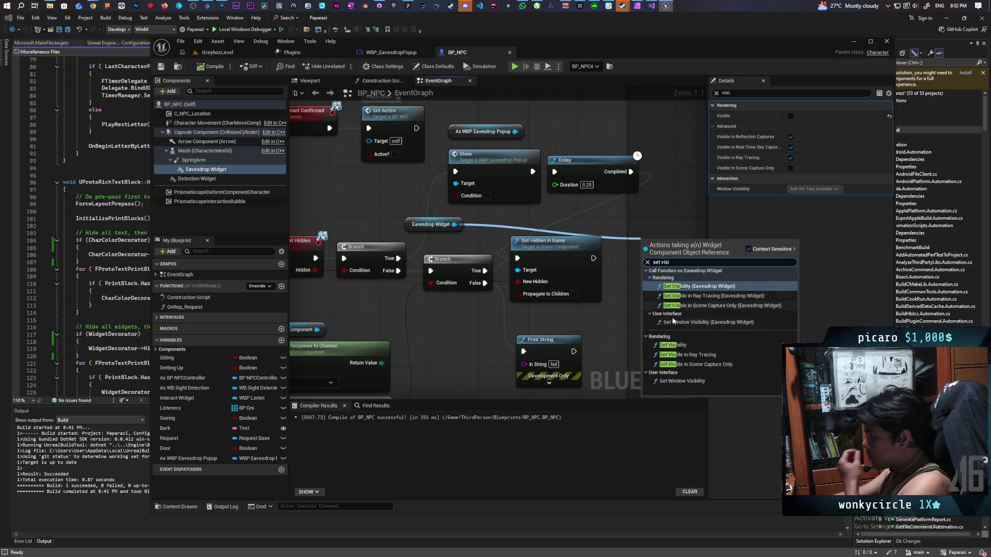
pyautogui.click(682, 343)
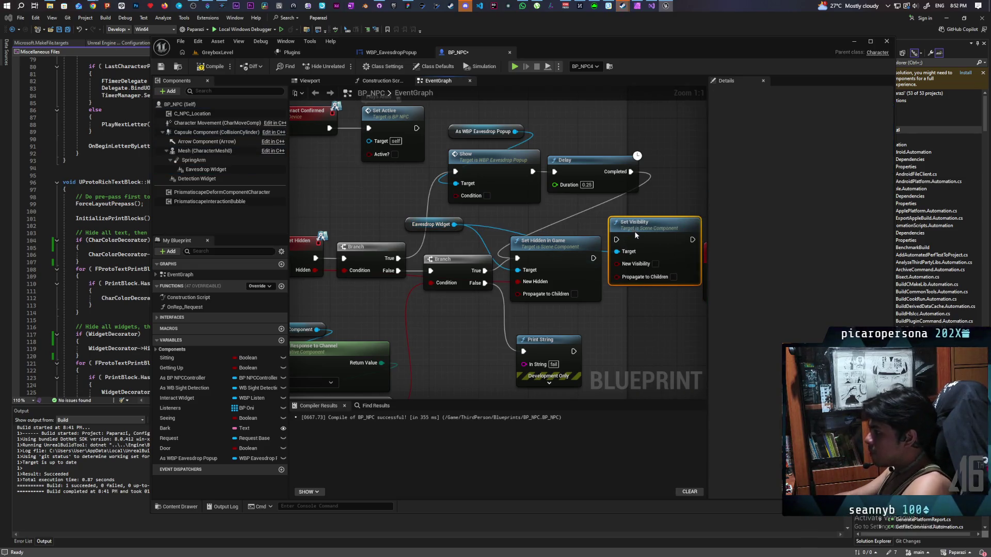
pyautogui.click(531, 264)
pyautogui.moveTo(530, 259); pyautogui.dragTo(528, 265)
# Pass the Hidden value through a NOT Boolean node into Set Visibility's New Visibility
pyautogui.moveTo(478, 293); pyautogui.dragTo(425, 331)
pyautogui.write('not')
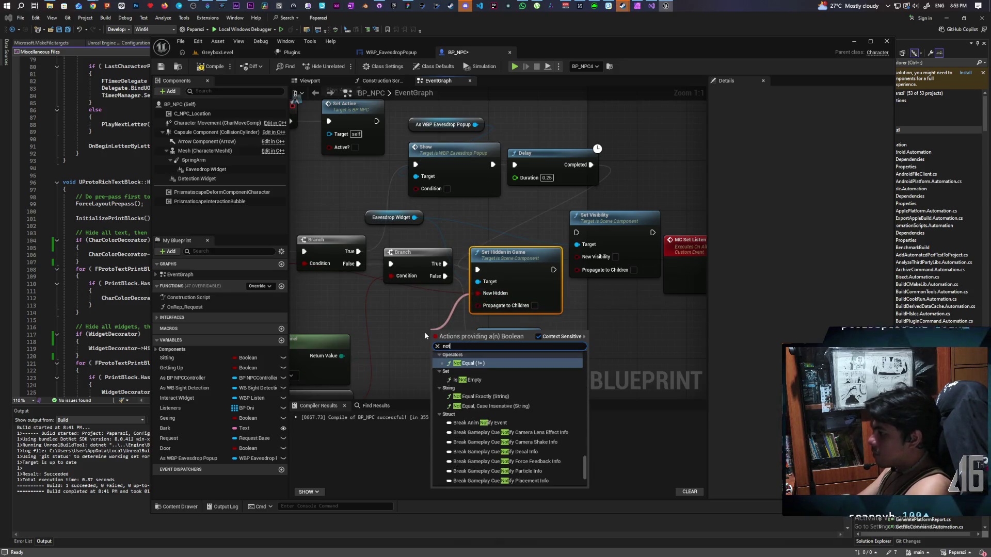
pyautogui.press('Escape')
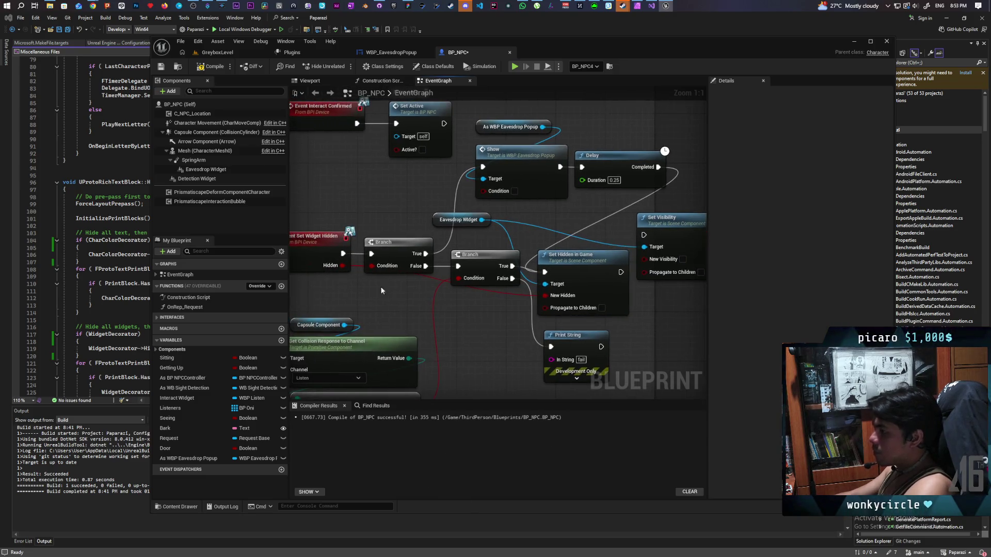
pyautogui.moveTo(341, 266); pyautogui.dragTo(486, 308)
pyautogui.write('not boo')
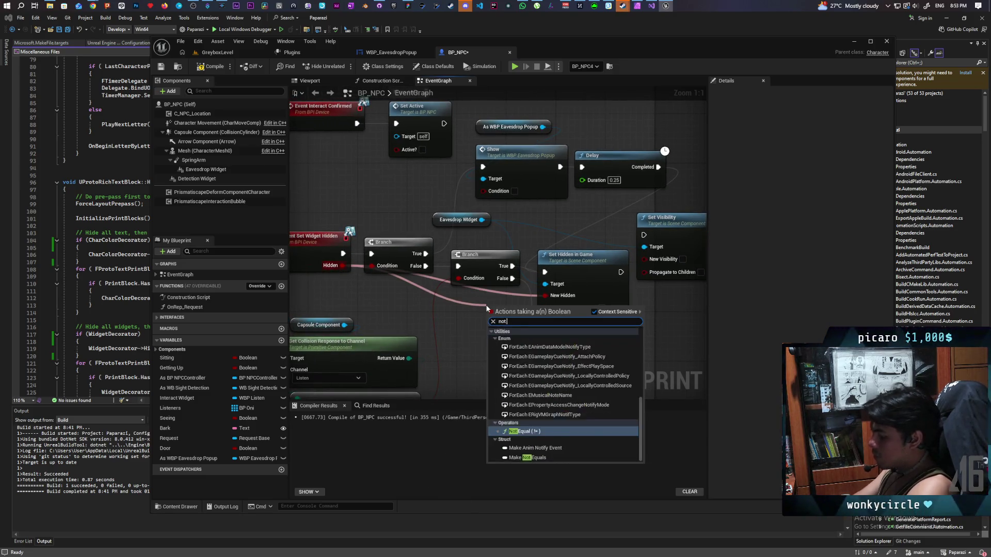
pyautogui.press('Return')
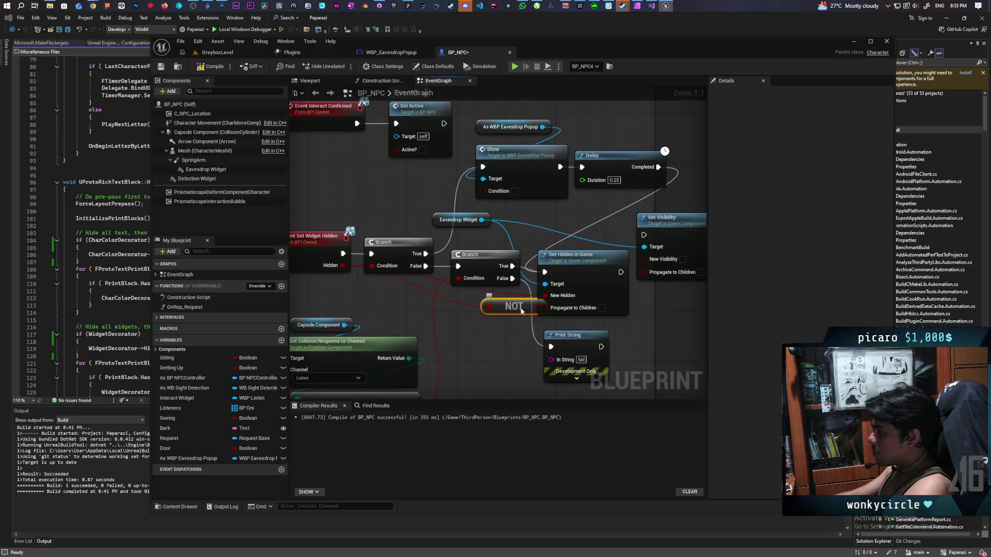
pyautogui.moveTo(521, 332); pyautogui.dragTo(645, 258)
pyautogui.moveTo(579, 272)
pyautogui.mouseDown()
pyautogui.moveTo(592, 290)
pyautogui.moveTo(644, 236)
pyautogui.moveTo(650, 316)
pyautogui.mouseUp()
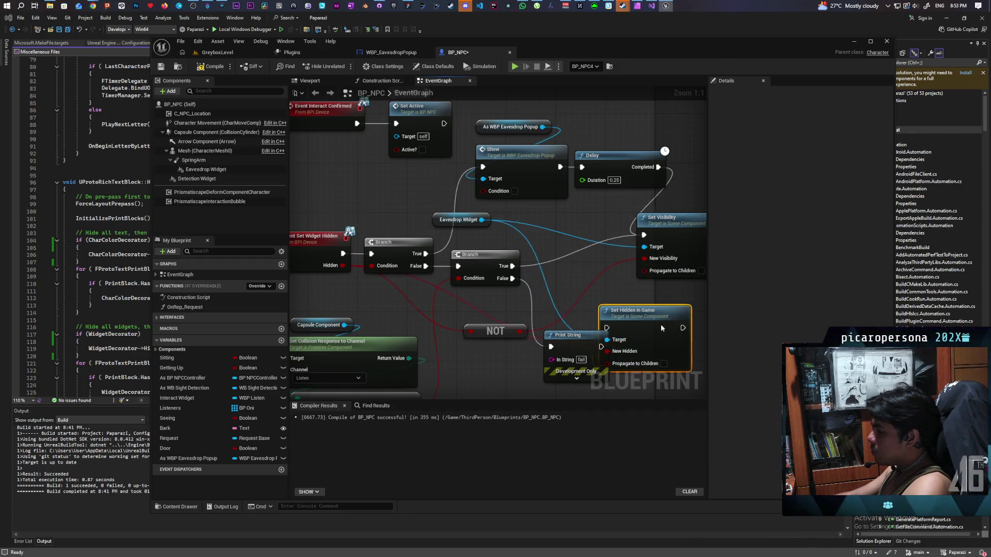
pyautogui.click(239, 51)
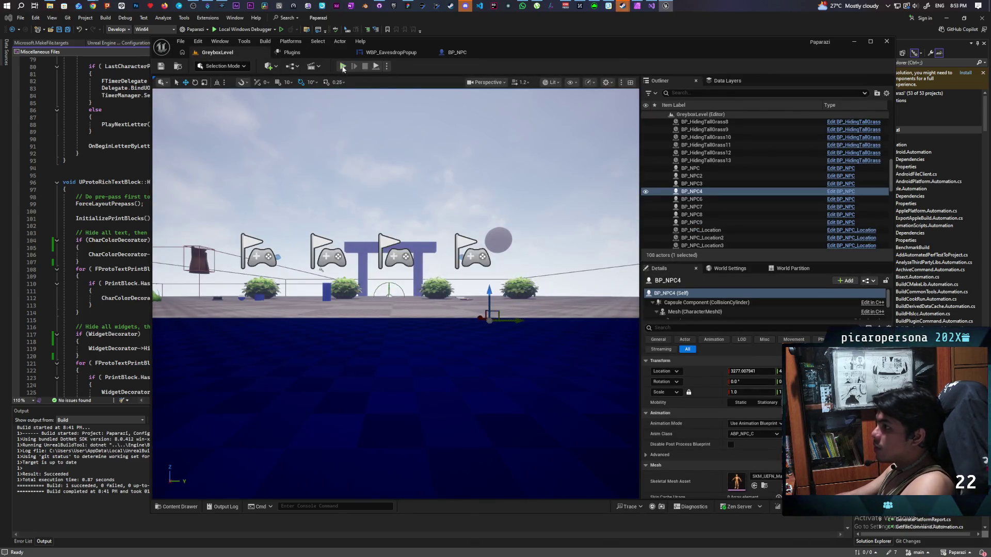
# Start a two-client play session and walk past the arch and pillars toward the grey building
pyautogui.hotkey('alt', 'p')
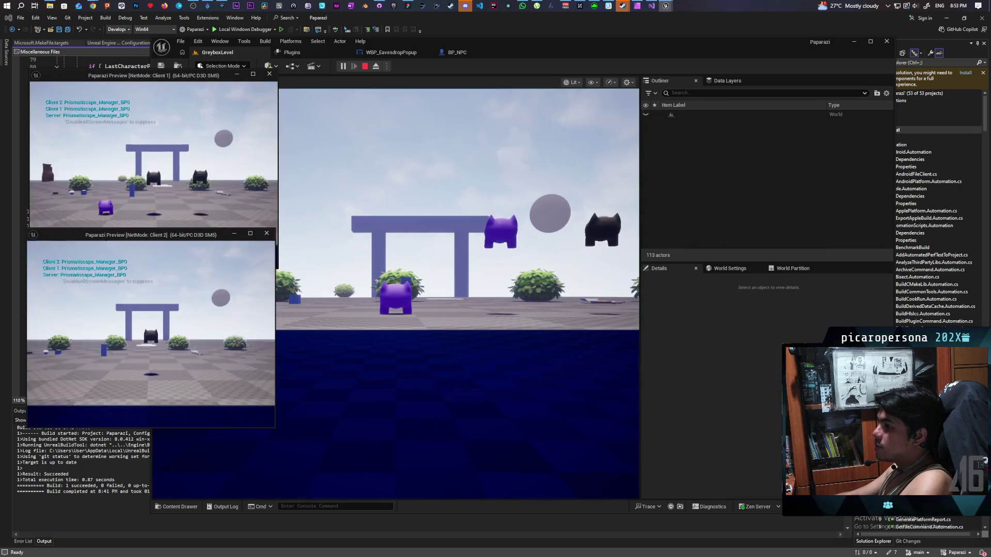
pyautogui.click(385, 206)
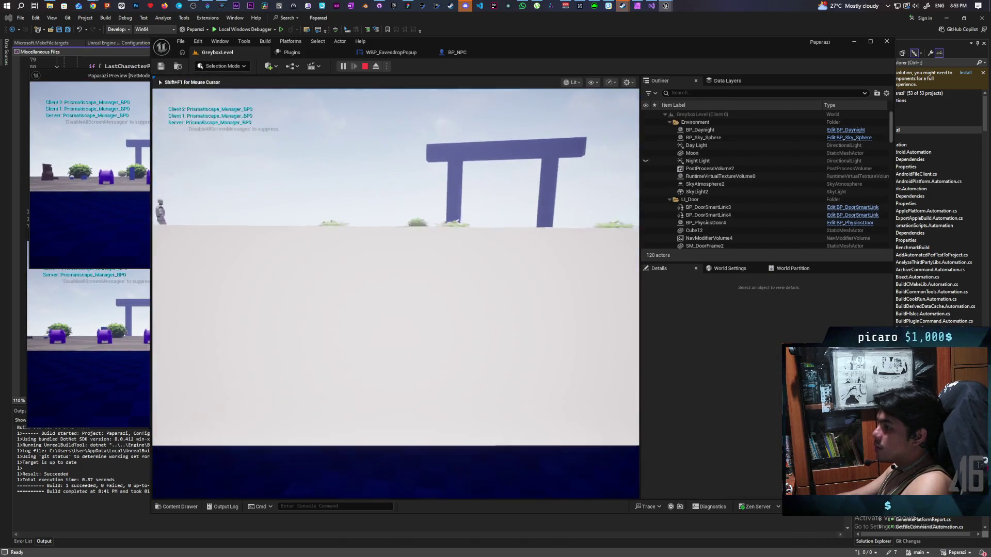
pyautogui.press('w')
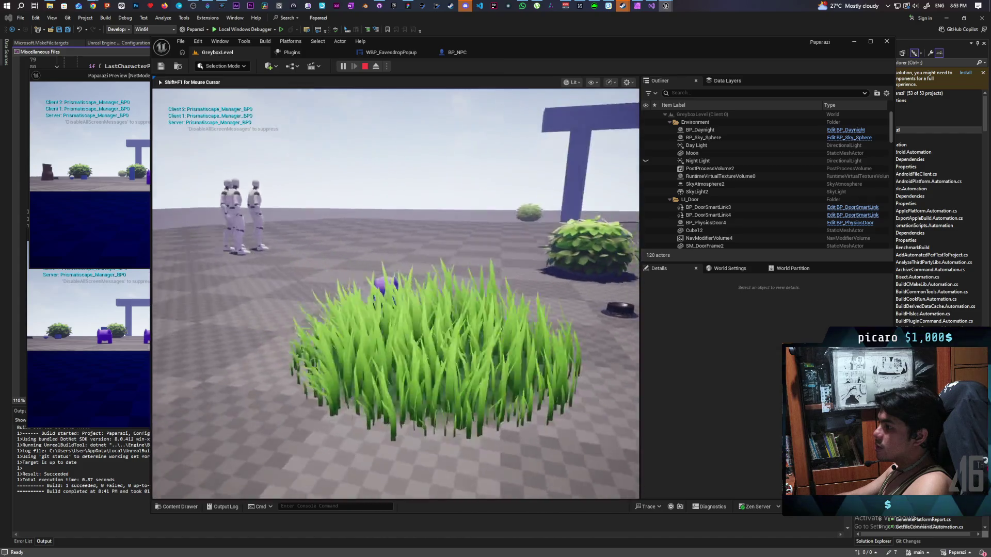
pyautogui.press('w')
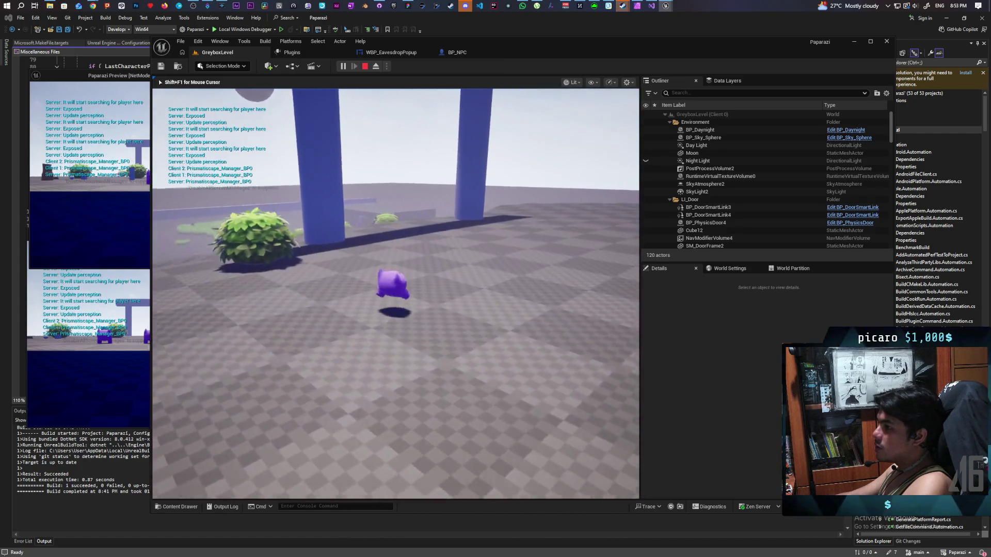
pyautogui.press('w')
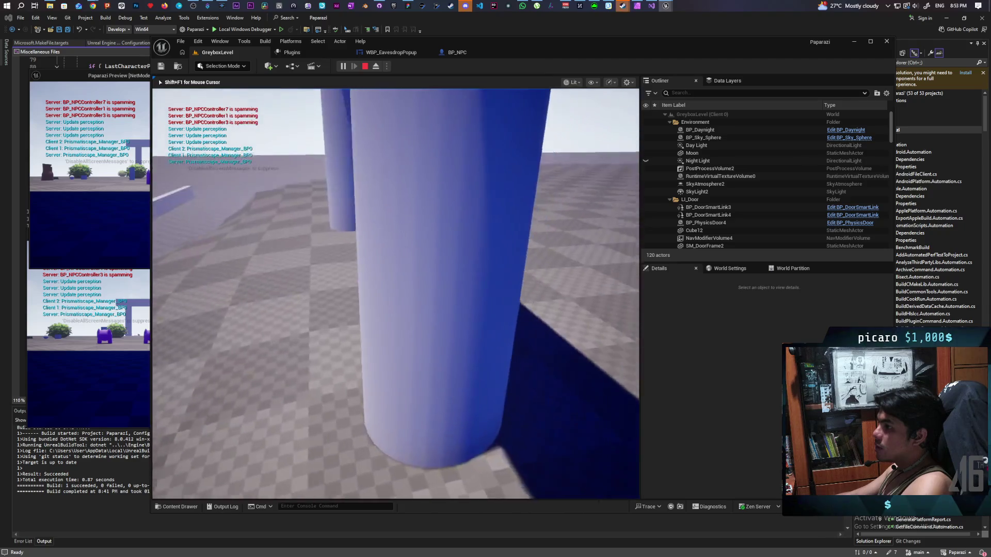
pyautogui.press('w')
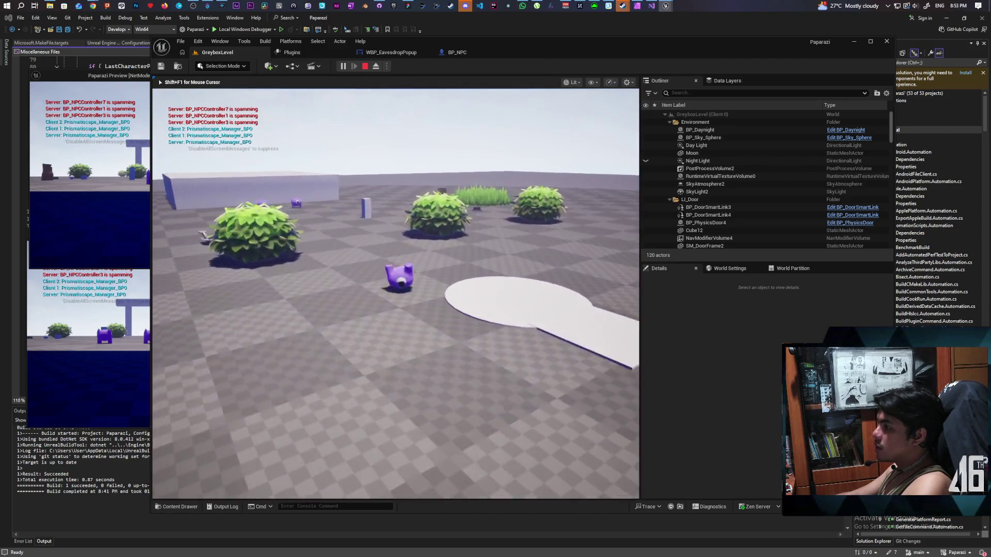
pyautogui.press('w')
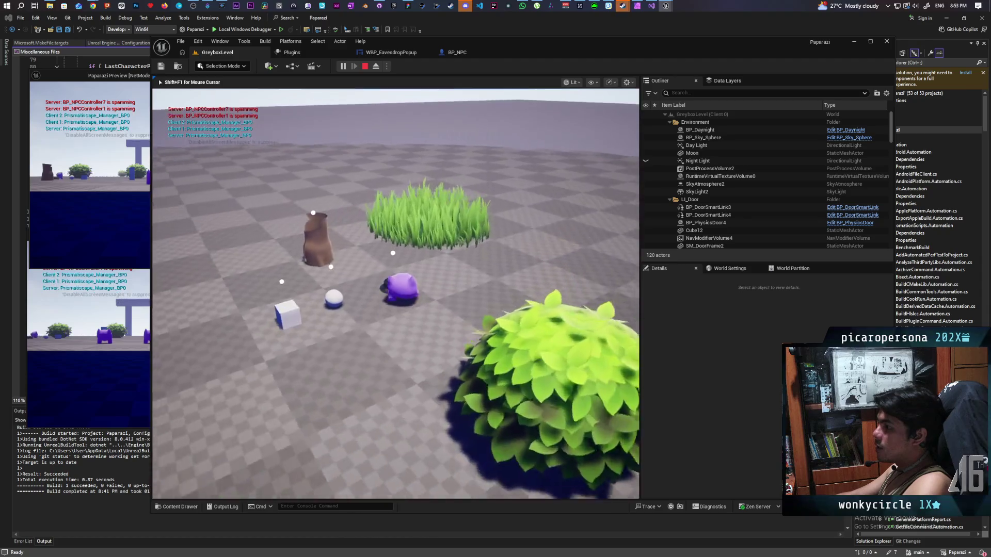
pyautogui.press('w')
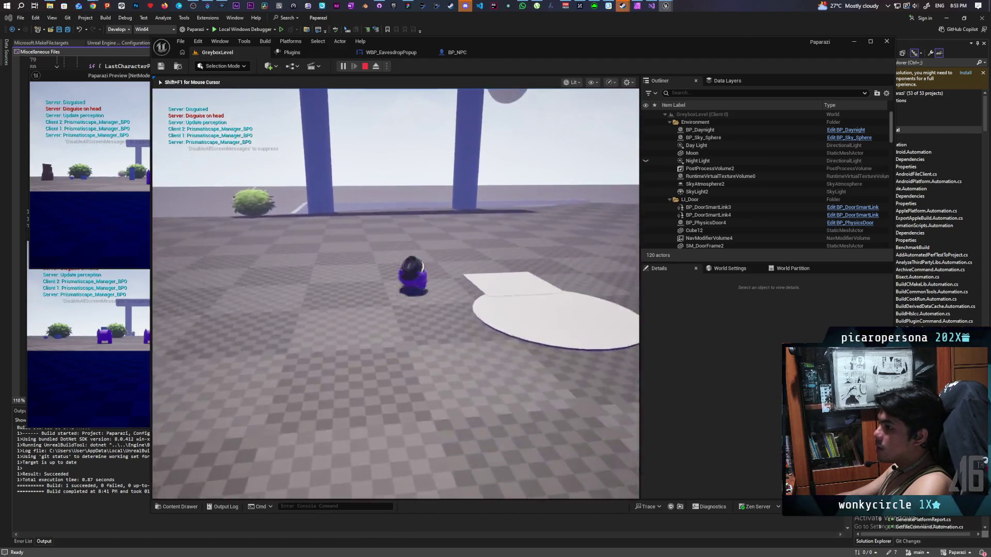
pyautogui.press('w')
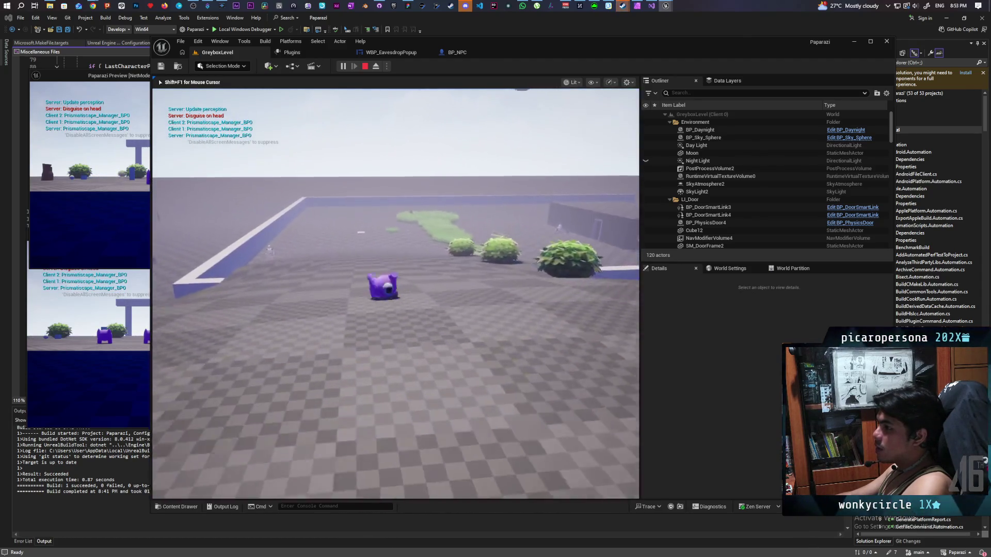
pyautogui.press('w')
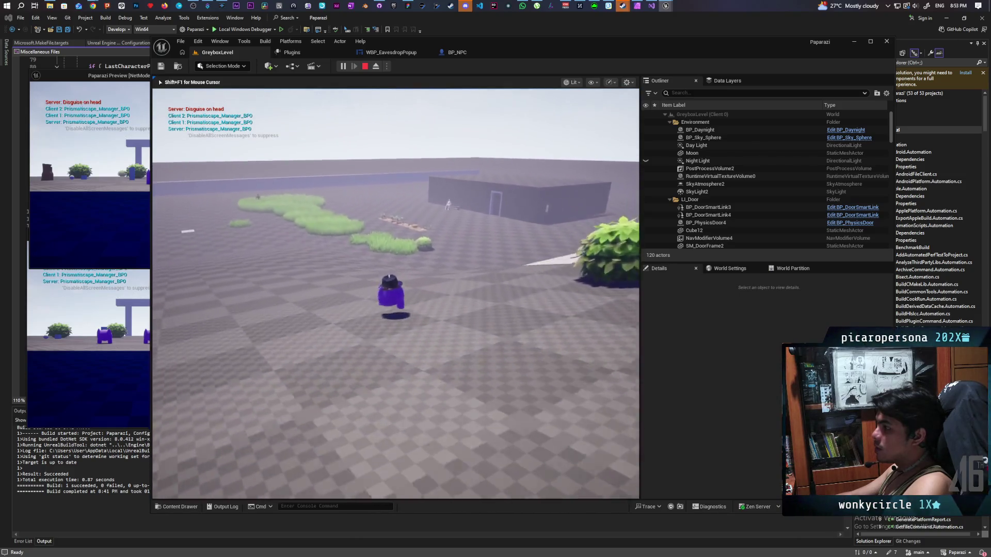
pyautogui.press('w')
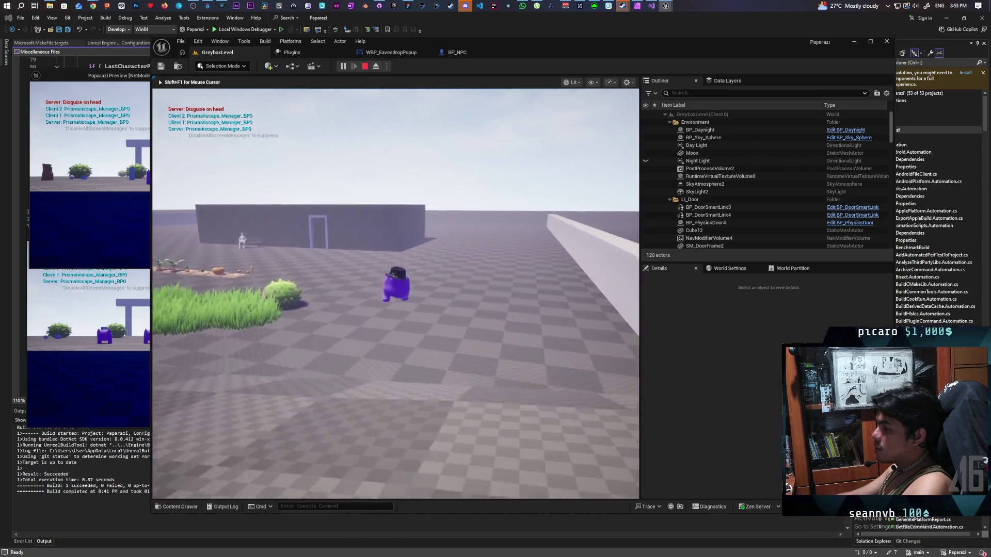
pyautogui.press('space')
# Bring a client up to the NPC by the building to check the popup, then stop play
pyautogui.press('w')
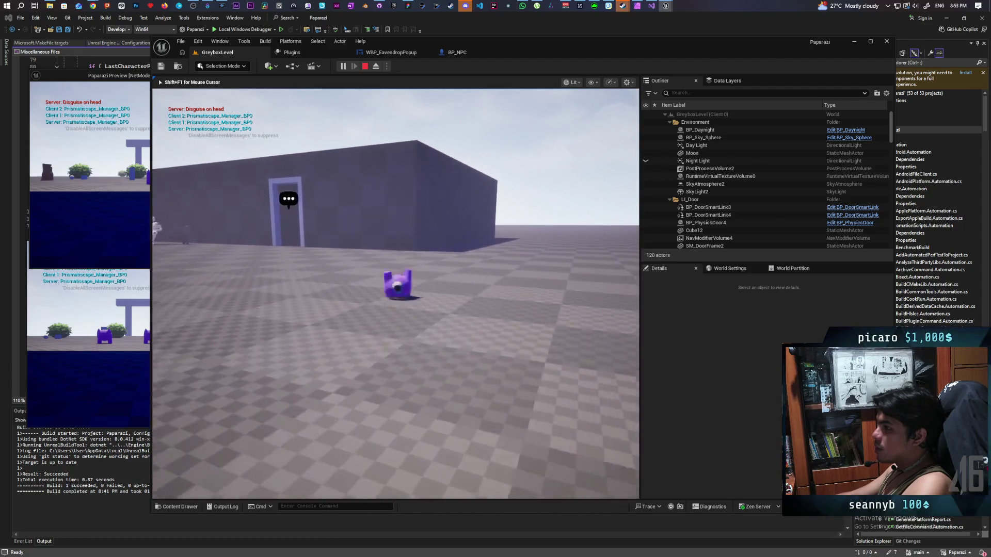
pyautogui.press('space')
pyautogui.press('w')
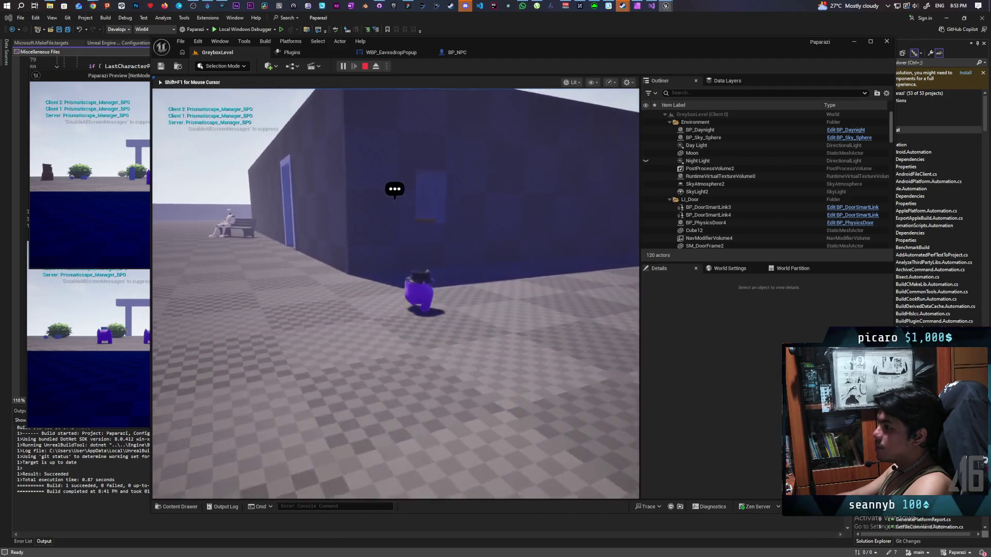
pyautogui.press('w')
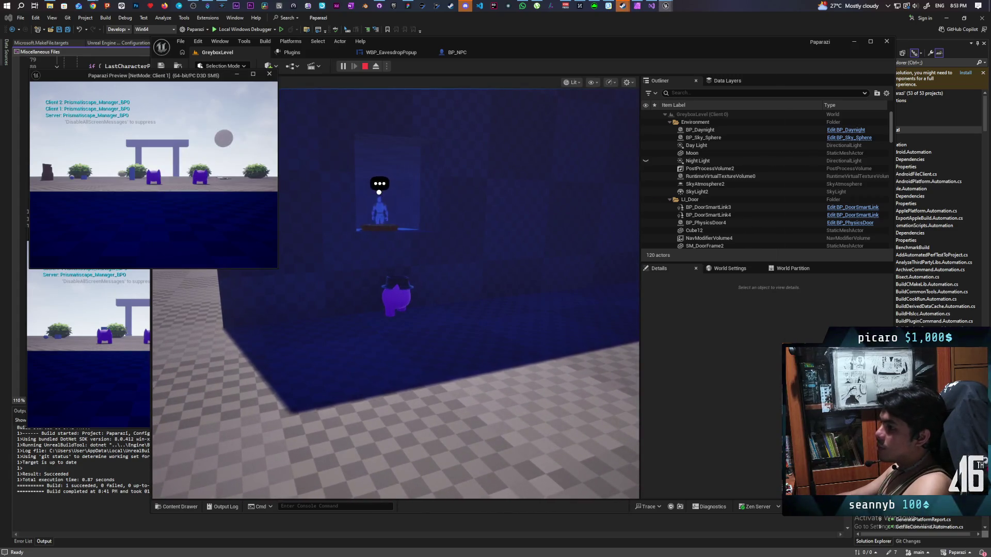
pyautogui.press('w')
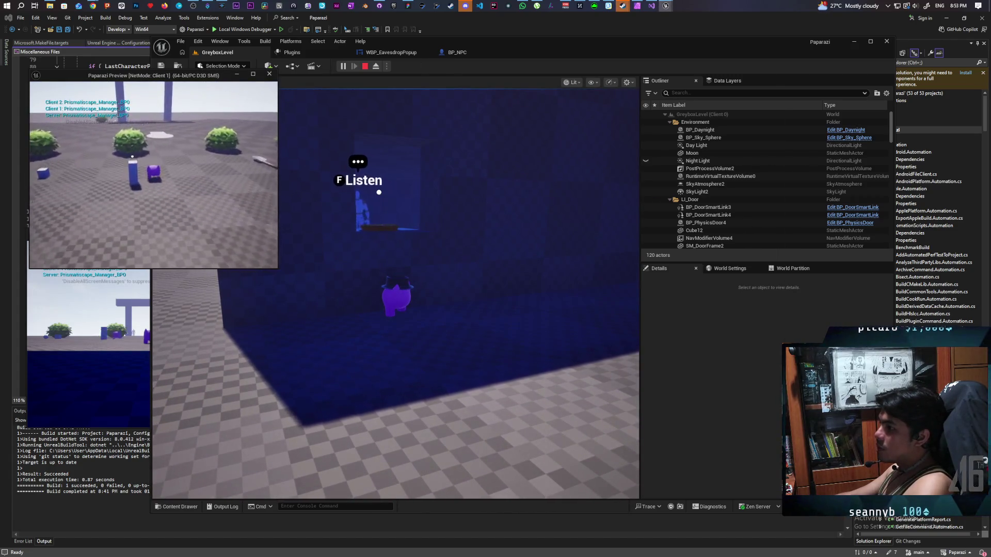
pyautogui.press('w')
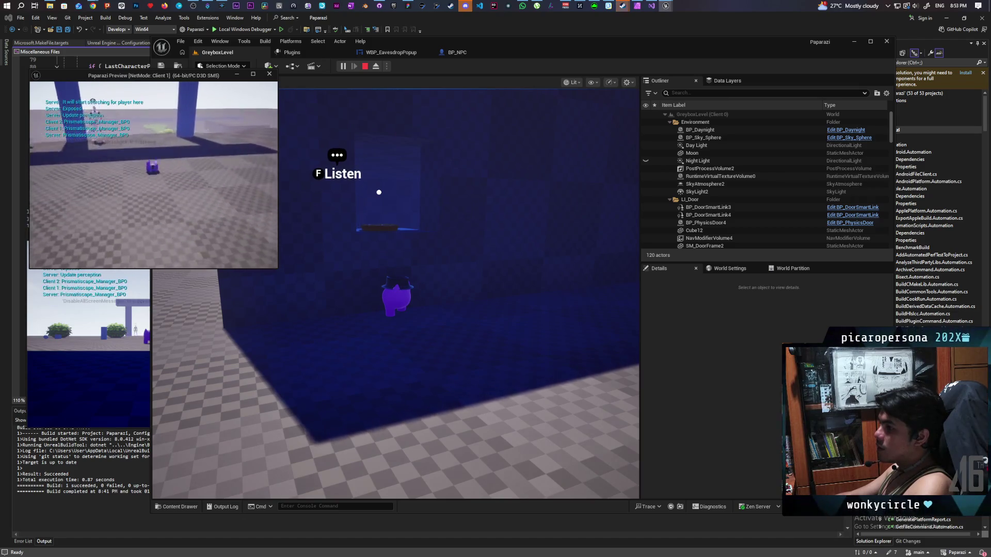
pyautogui.press('w')
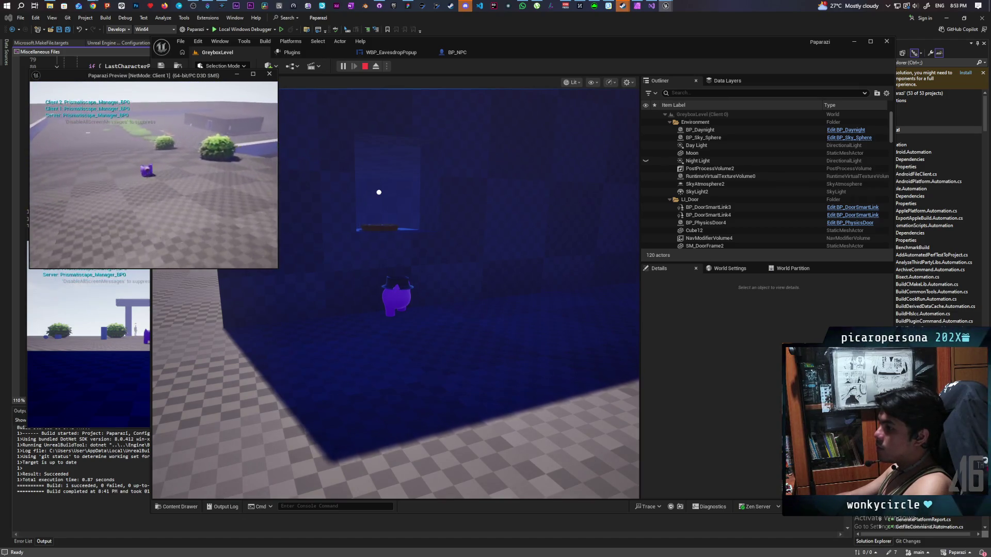
pyautogui.press('w')
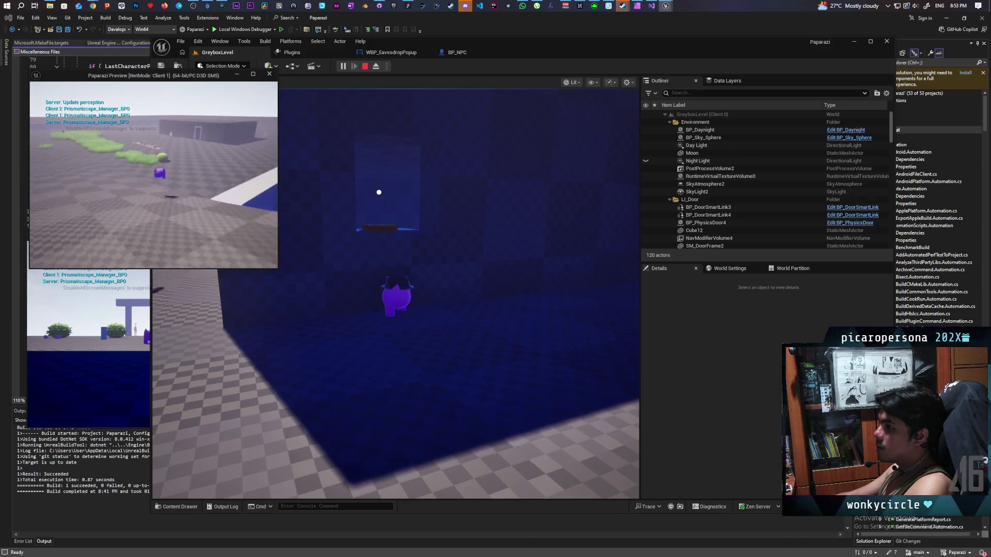
pyautogui.press('w')
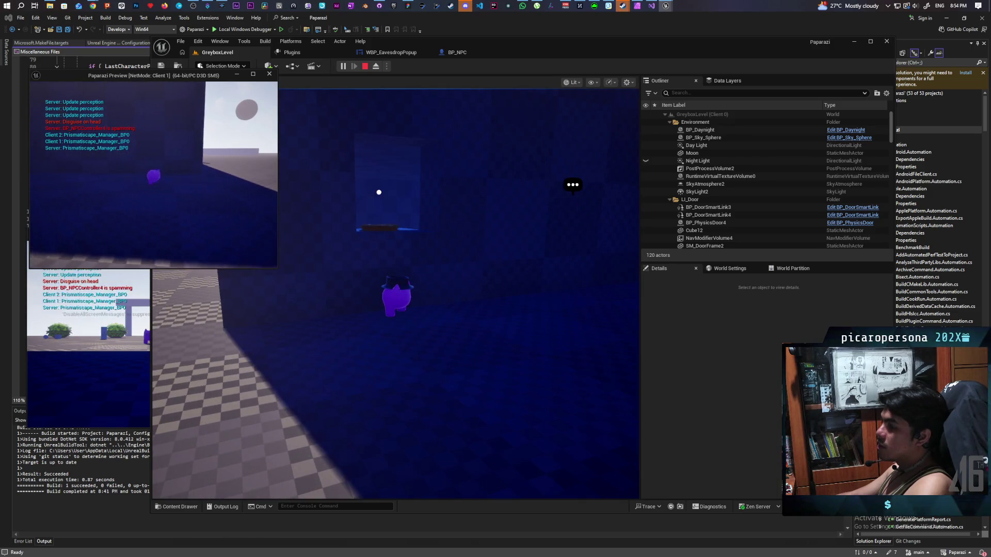
pyautogui.press('Escape')
# Paste a Print String node into BP_NPC right after Set Visibility
pyautogui.click(458, 53)
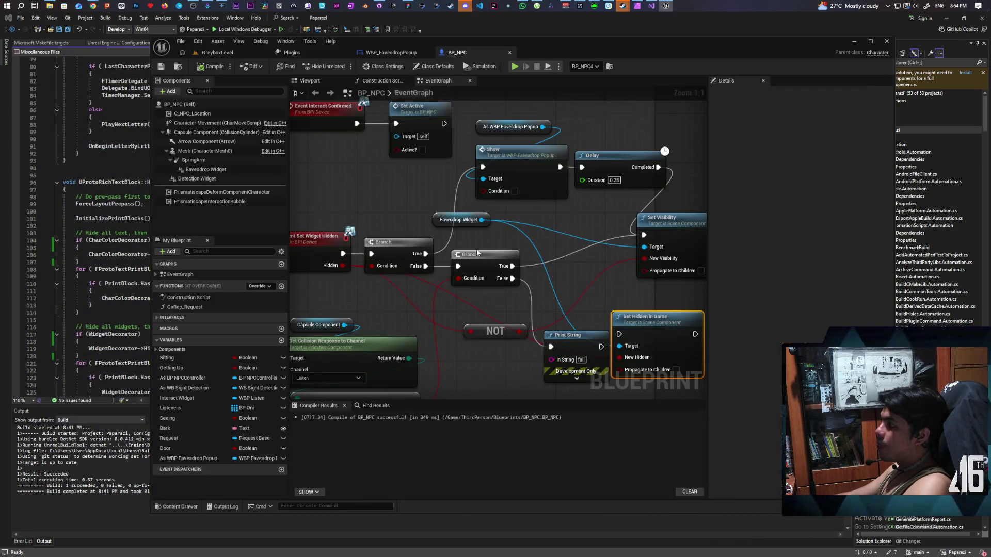
pyautogui.scroll(-4, 580, 236)
pyautogui.scroll(3, 494, 223)
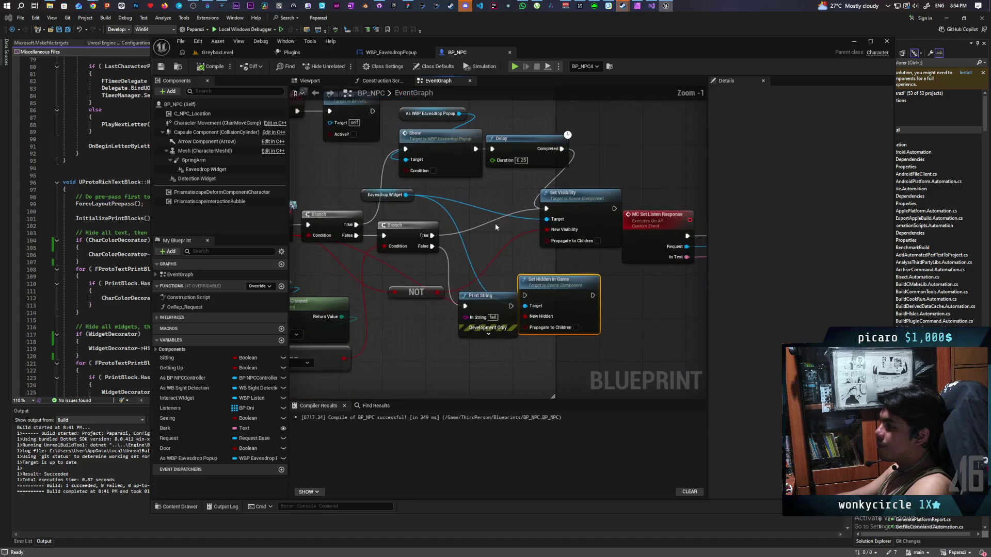
pyautogui.moveTo(480, 229)
pyautogui.mouseDown()
pyautogui.moveTo(640, 216)
pyautogui.moveTo(572, 288)
pyautogui.moveTo(503, 209)
pyautogui.moveTo(358, 237)
pyautogui.moveTo(400, 258)
pyautogui.moveTo(374, 277)
pyautogui.moveTo(546, 176)
pyautogui.moveTo(636, 191)
pyautogui.mouseUp()
pyautogui.hotkey('ctrl', 'v')
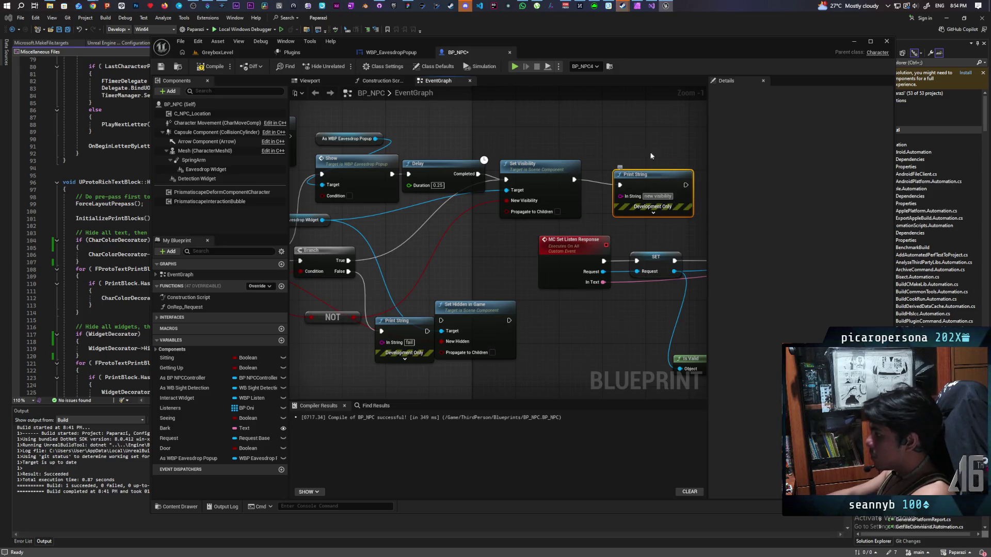
pyautogui.moveTo(630, 177); pyautogui.dragTo(618, 138)
# Give the Print String a 10.0 second duration and pink text, then start a multiplayer playtest
pyautogui.click(644, 177)
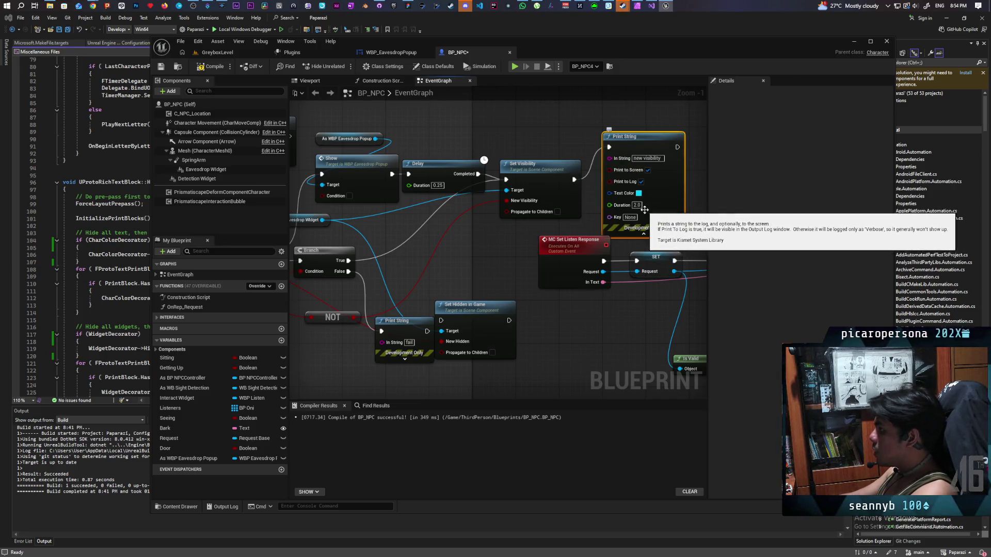
pyautogui.write('10')
pyautogui.press('Return')
pyautogui.scroll(1, 645, 199)
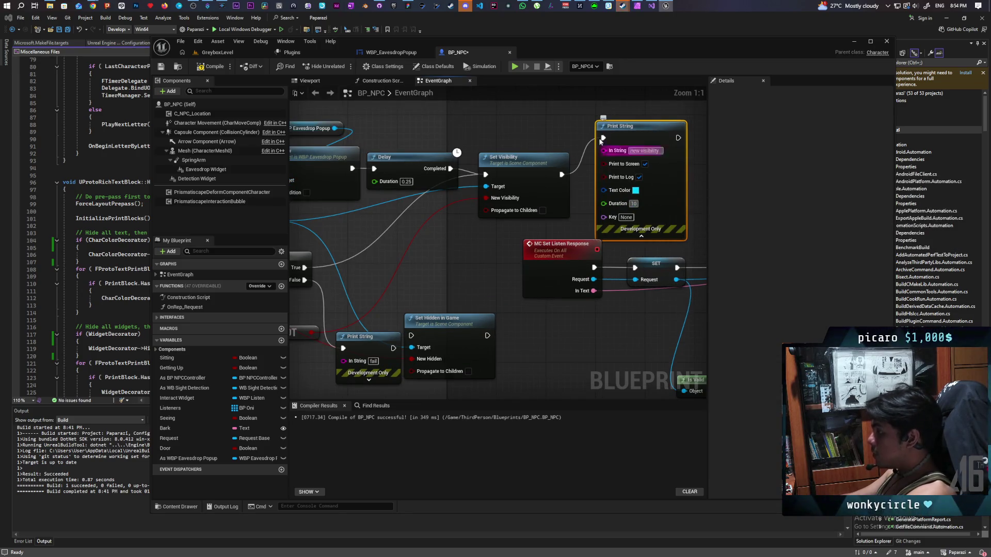
pyautogui.click(637, 191)
pyautogui.click(713, 244)
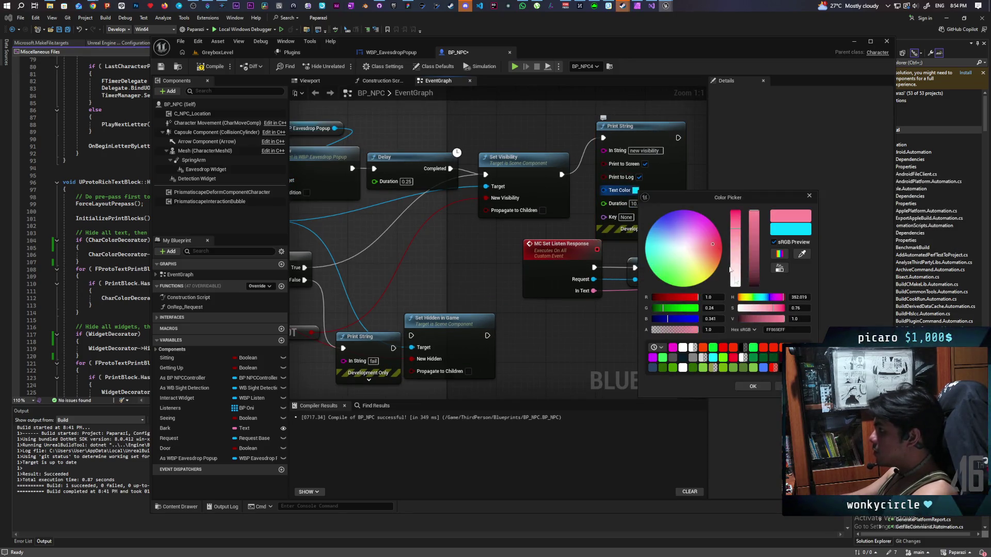
pyautogui.click(761, 389)
pyautogui.click(217, 54)
pyautogui.click(348, 66)
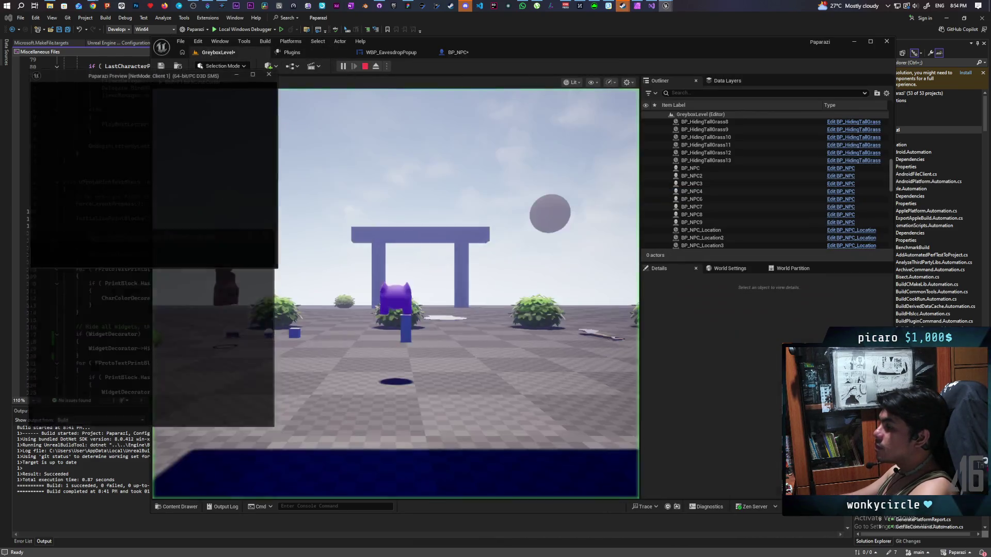
pyautogui.hotkey('alt', 'Tab')
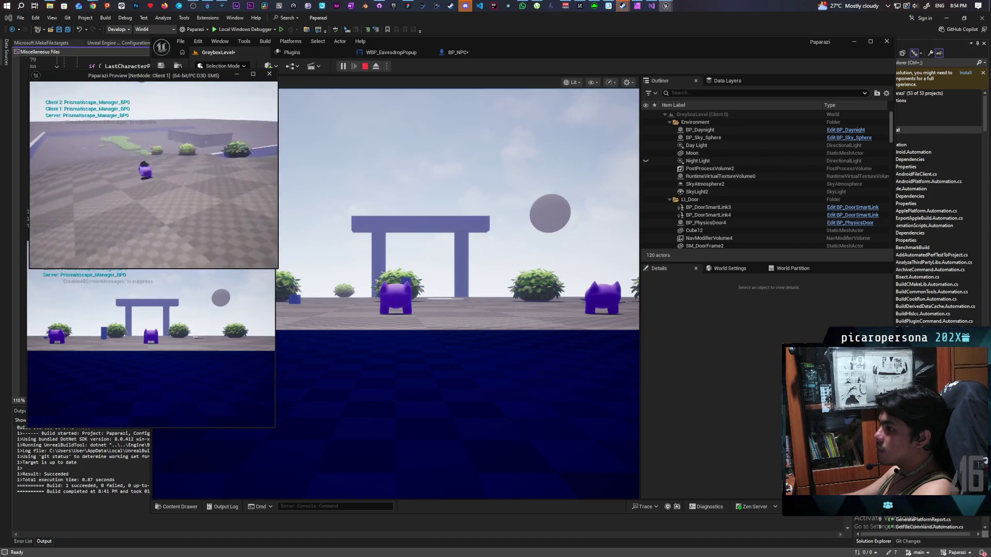
pyautogui.press('space')
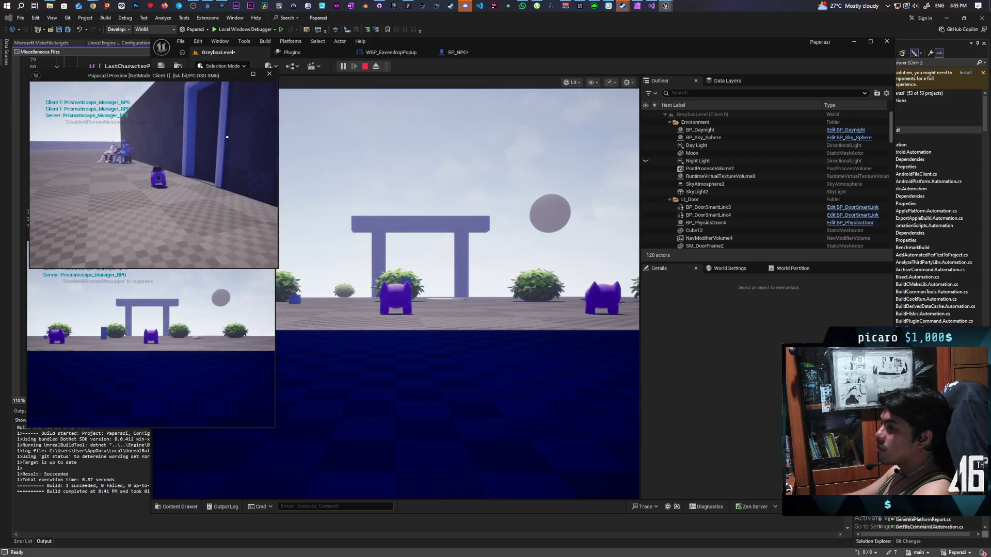
pyautogui.press('e')
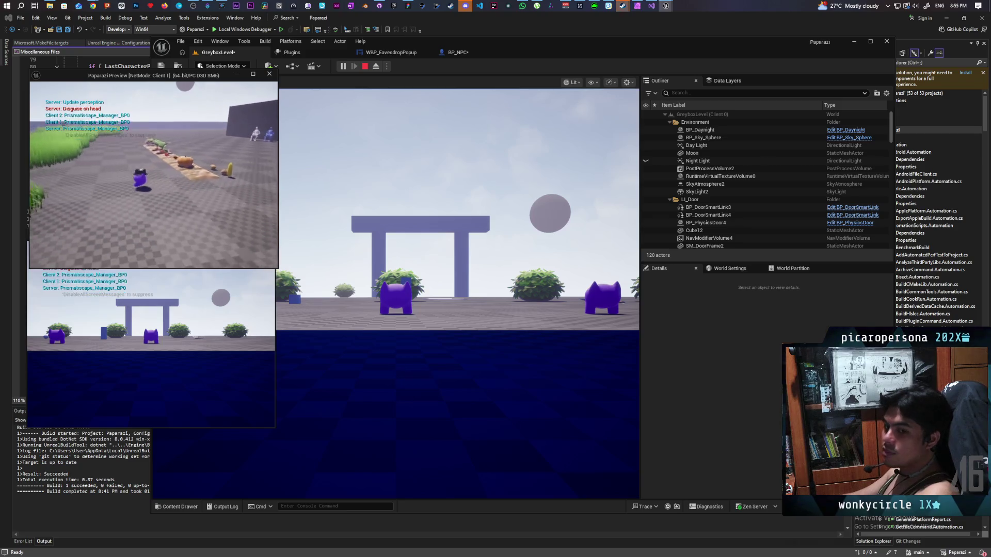
pyautogui.click(322, 238)
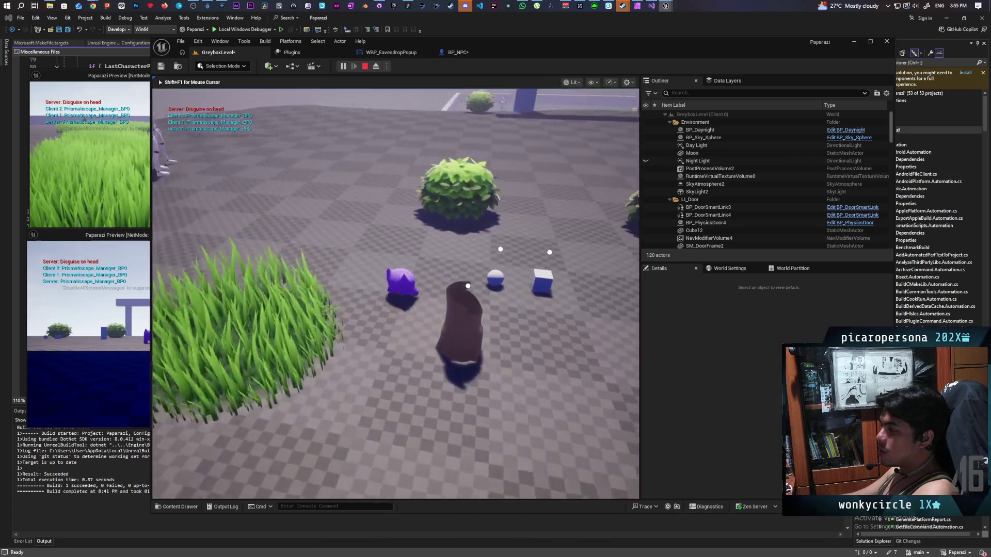
pyautogui.press('w')
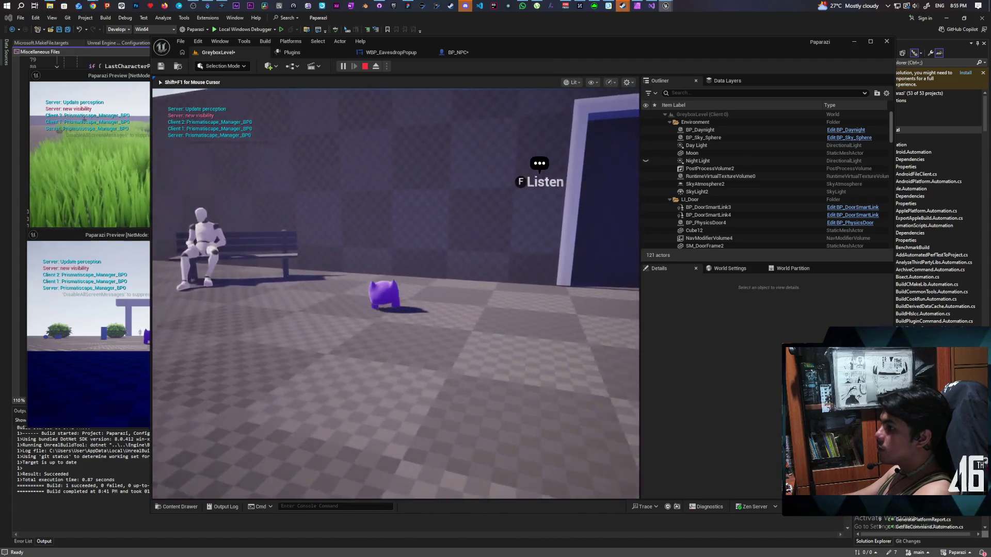
pyautogui.press('w')
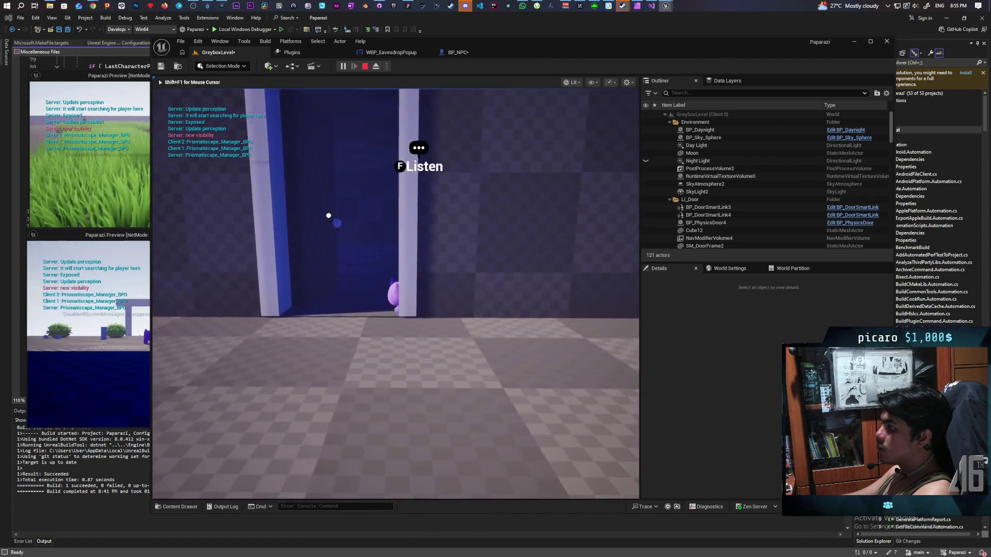
pyautogui.press('Escape')
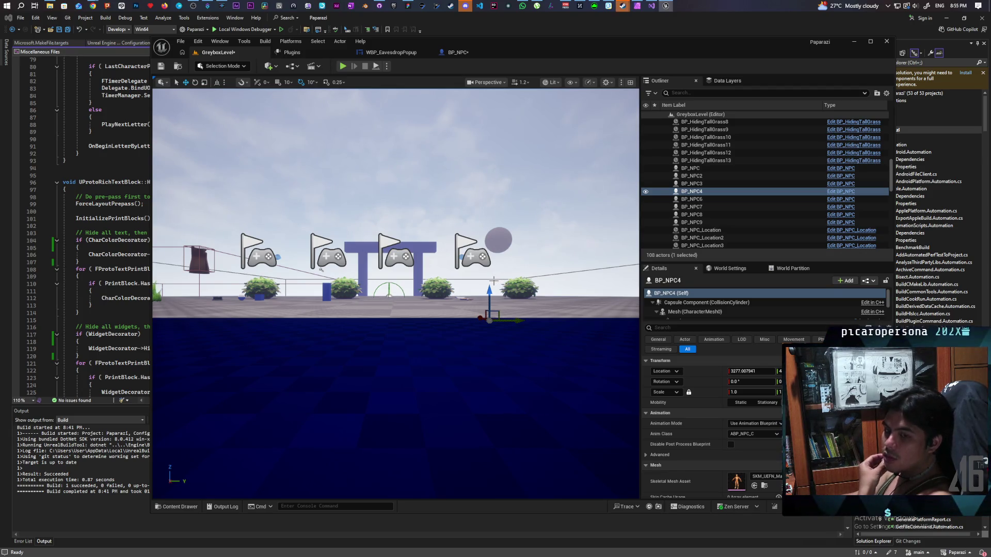
# Rewire BP_NPC so the Delay's Completed output runs Set Hidden in Game
pyautogui.click(457, 52)
pyautogui.moveTo(452, 179)
pyautogui.mouseDown()
pyautogui.moveTo(535, 232)
pyautogui.moveTo(685, 248)
pyautogui.moveTo(644, 217)
pyautogui.moveTo(587, 266)
pyautogui.moveTo(514, 272)
pyautogui.moveTo(495, 239)
pyautogui.moveTo(559, 212)
pyautogui.moveTo(576, 226)
pyautogui.mouseUp()
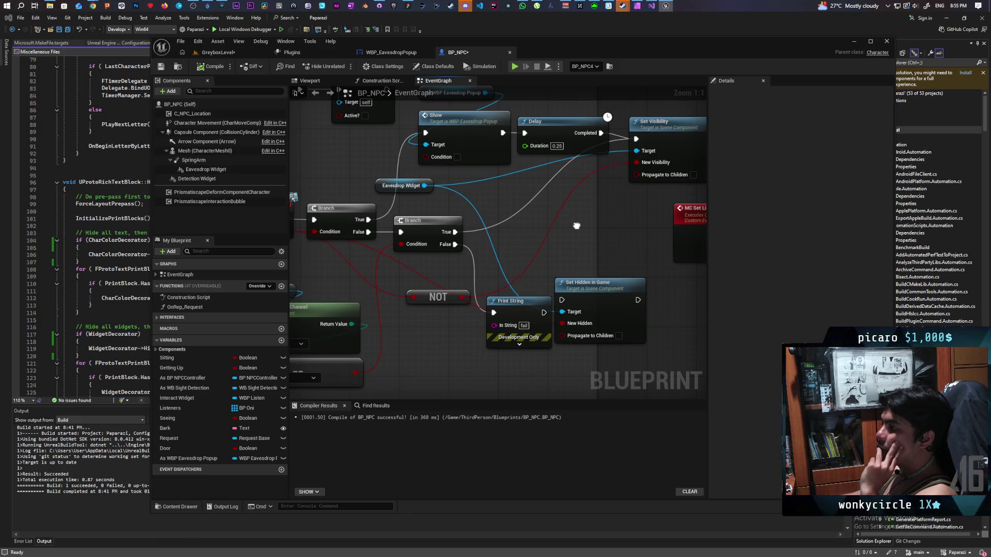
pyautogui.moveTo(599, 295)
pyautogui.mouseDown()
pyautogui.moveTo(583, 225)
pyautogui.moveTo(607, 240)
pyautogui.mouseUp()
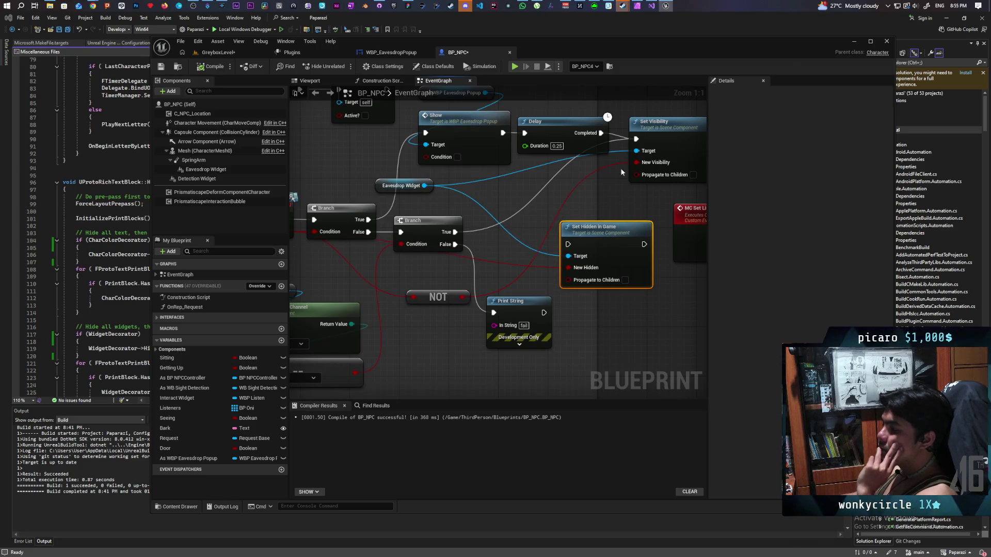
pyautogui.moveTo(636, 140)
pyautogui.mouseDown()
pyautogui.moveTo(563, 233)
pyautogui.moveTo(618, 252)
pyautogui.mouseUp()
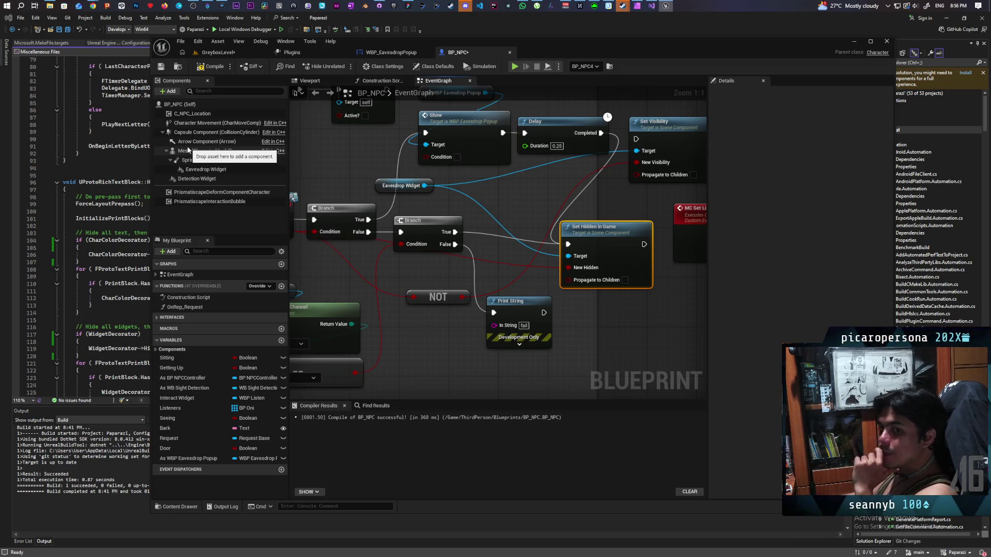
# Place the pink Print String beside the Set Widget Hidden event, before the Branch
pyautogui.moveTo(657, 199)
pyautogui.mouseDown()
pyautogui.moveTo(490, 223)
pyautogui.moveTo(551, 216)
pyautogui.mouseUp()
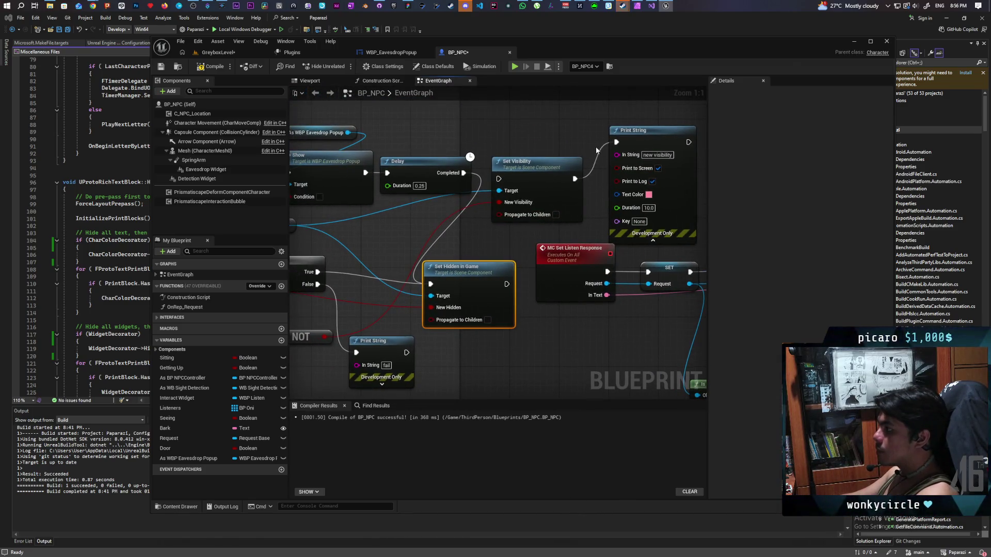
pyautogui.moveTo(608, 162)
pyautogui.mouseDown()
pyautogui.moveTo(624, 300)
pyautogui.moveTo(290, 217)
pyautogui.mouseUp()
pyautogui.moveTo(451, 257); pyautogui.dragTo(364, 257)
pyautogui.moveTo(341, 189)
pyautogui.mouseDown()
pyautogui.moveTo(482, 204)
pyautogui.moveTo(439, 179)
pyautogui.moveTo(528, 261)
pyautogui.mouseUp()
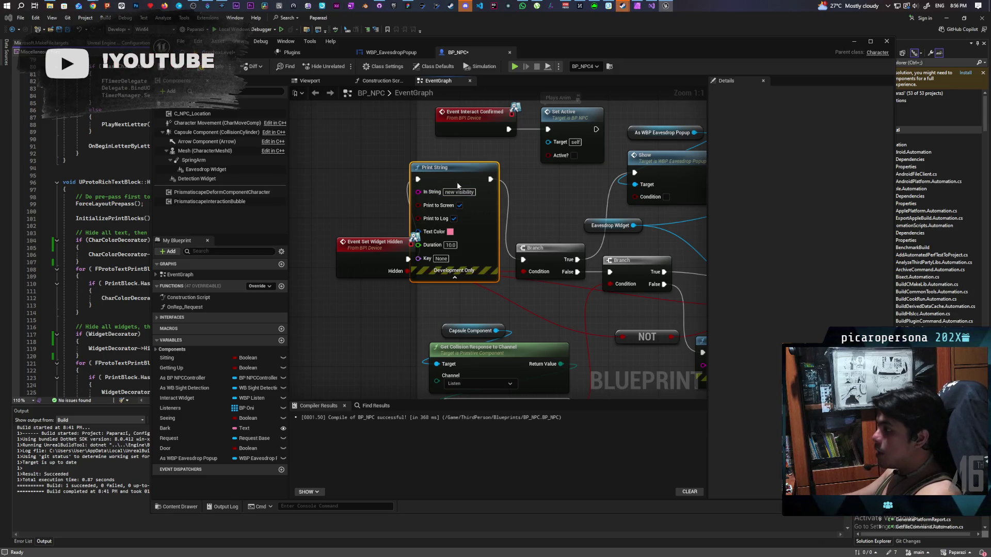
pyautogui.moveTo(483, 206); pyautogui.dragTo(496, 212)
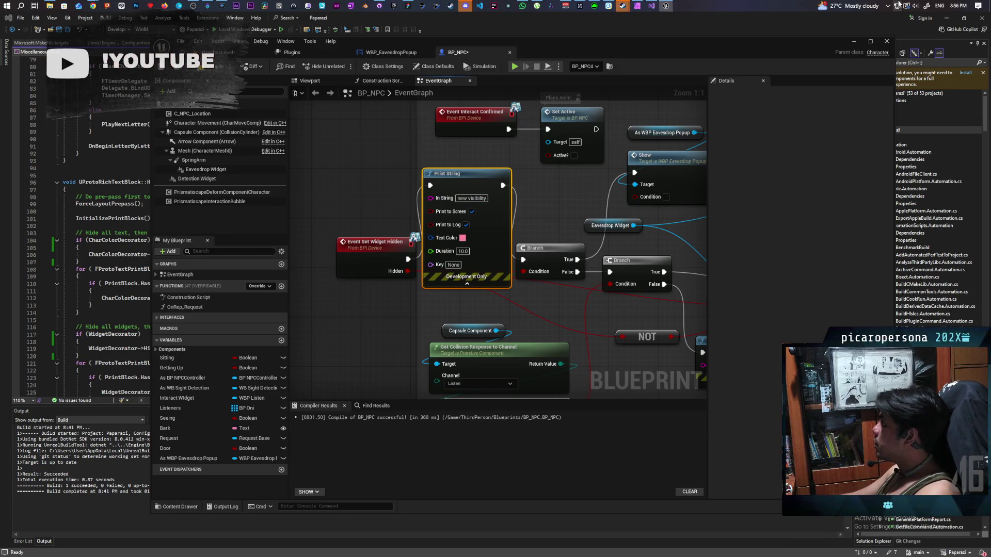
pyautogui.click(333, 98)
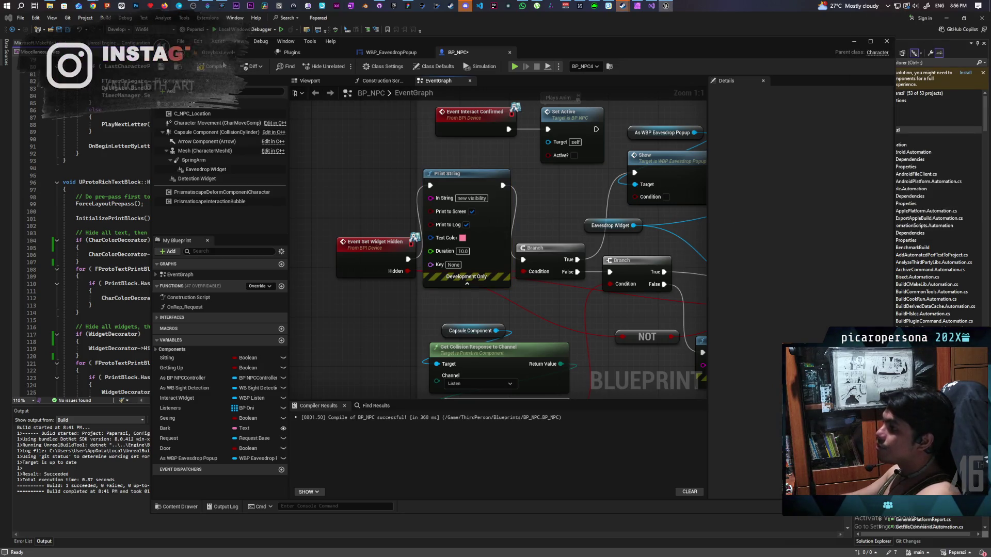
pyautogui.click(253, 52)
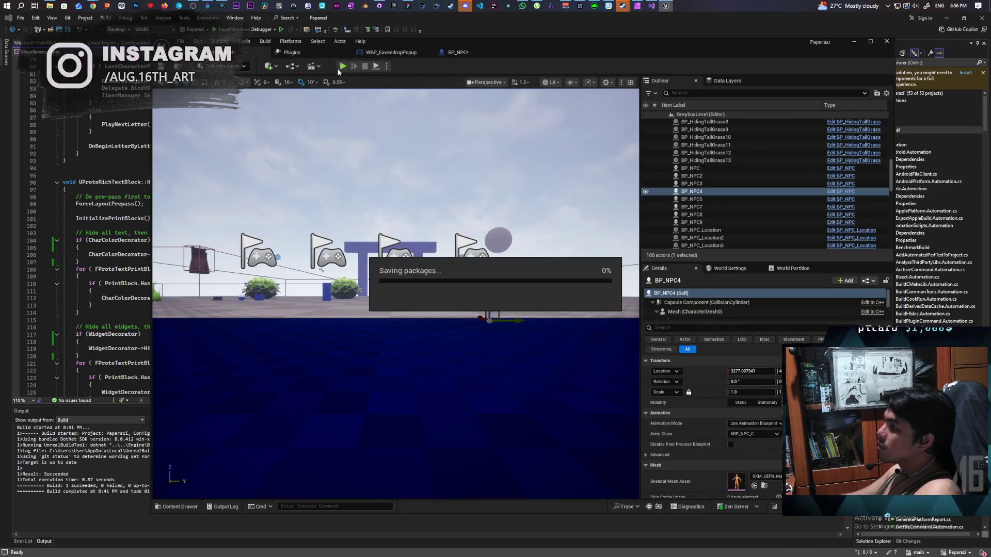
pyautogui.hotkey('alt', 'p')
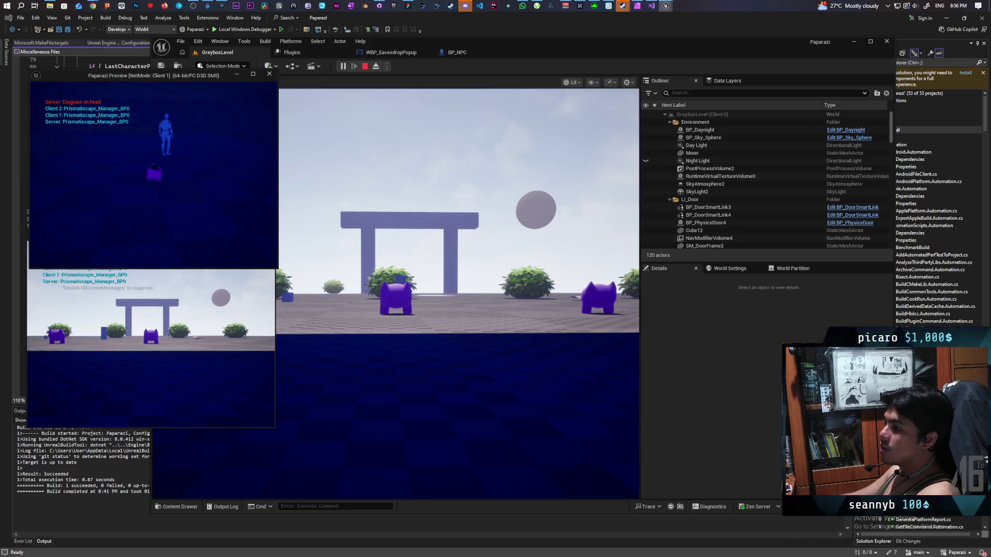
pyautogui.press('Escape')
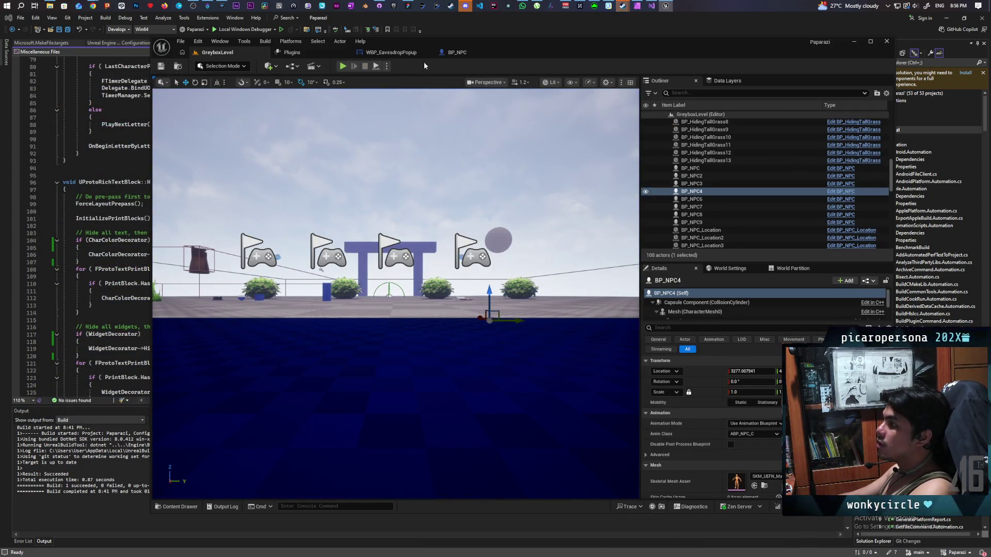
# Move BP_NPC's Print String node down and left, then go back to the level
pyautogui.click(456, 52)
pyautogui.moveTo(415, 233)
pyautogui.mouseDown()
pyautogui.moveTo(240, 240)
pyautogui.moveTo(425, 261)
pyautogui.moveTo(405, 282)
pyautogui.moveTo(401, 199)
pyautogui.mouseUp()
pyautogui.moveTo(444, 164)
pyautogui.mouseDown()
pyautogui.moveTo(447, 271)
pyautogui.moveTo(349, 294)
pyautogui.mouseUp()
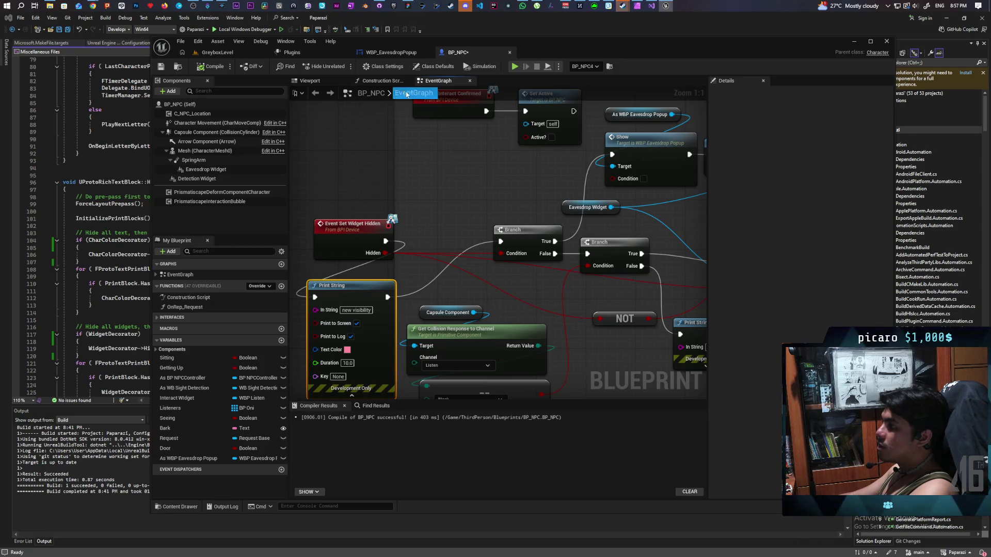
pyautogui.click(219, 53)
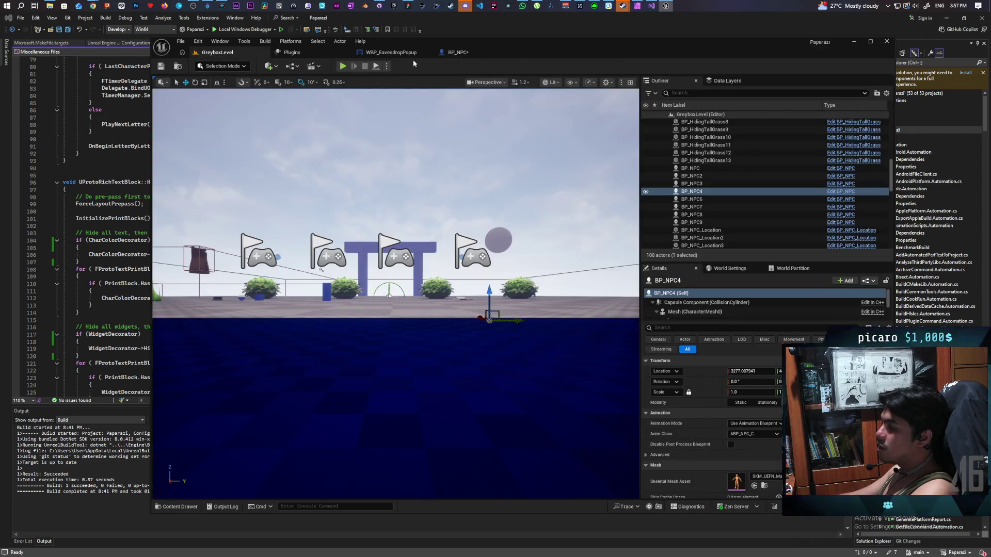
# In the Content Drawer, open C_Interact from Kelalex > Blueprints > Core > Components
pyautogui.click(178, 506)
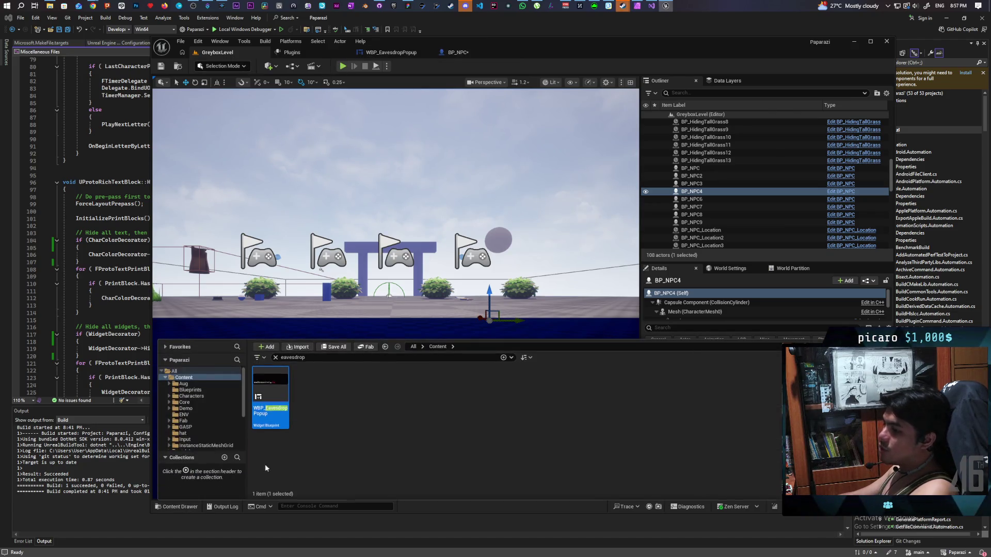
pyautogui.click(275, 357)
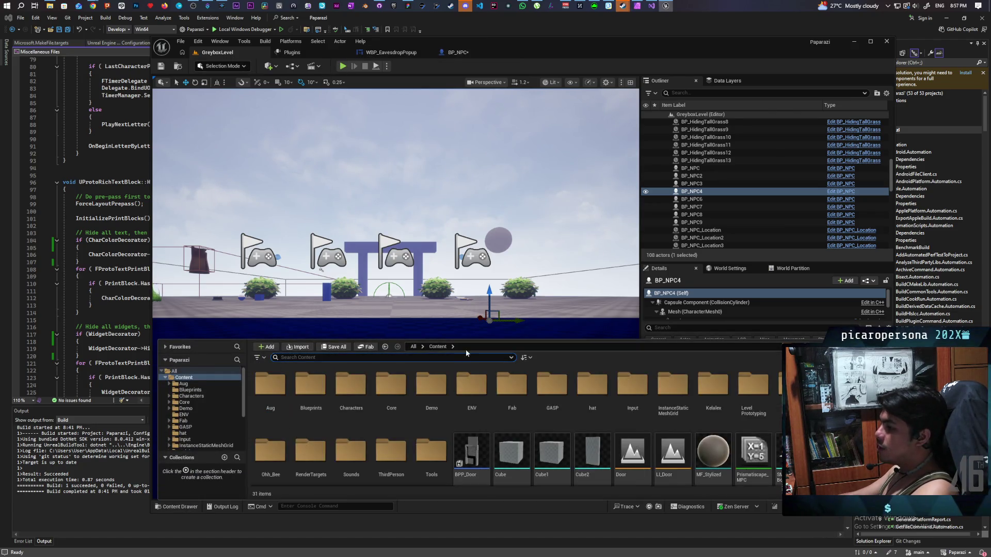
pyautogui.doubleClick(390, 393)
pyautogui.click(437, 346)
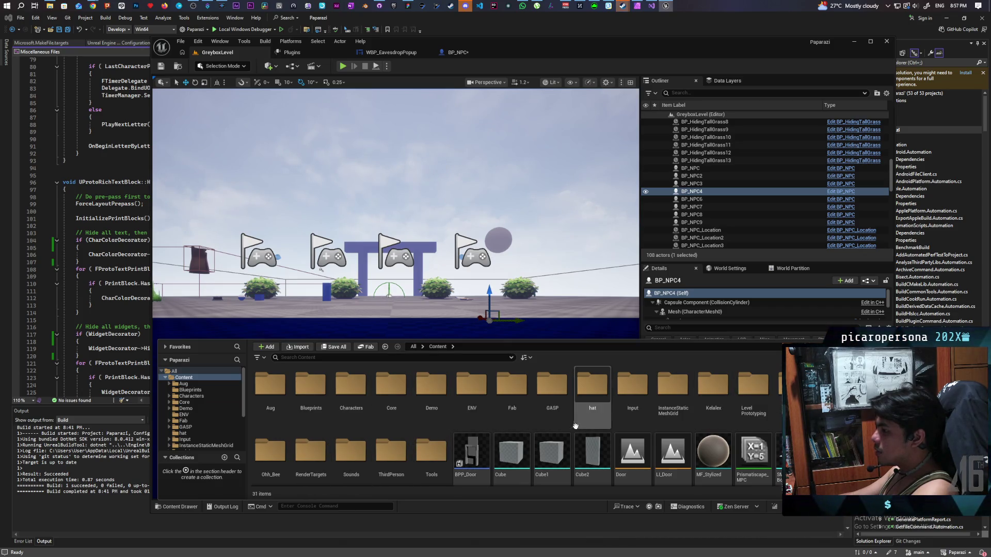
pyautogui.doubleClick(391, 387)
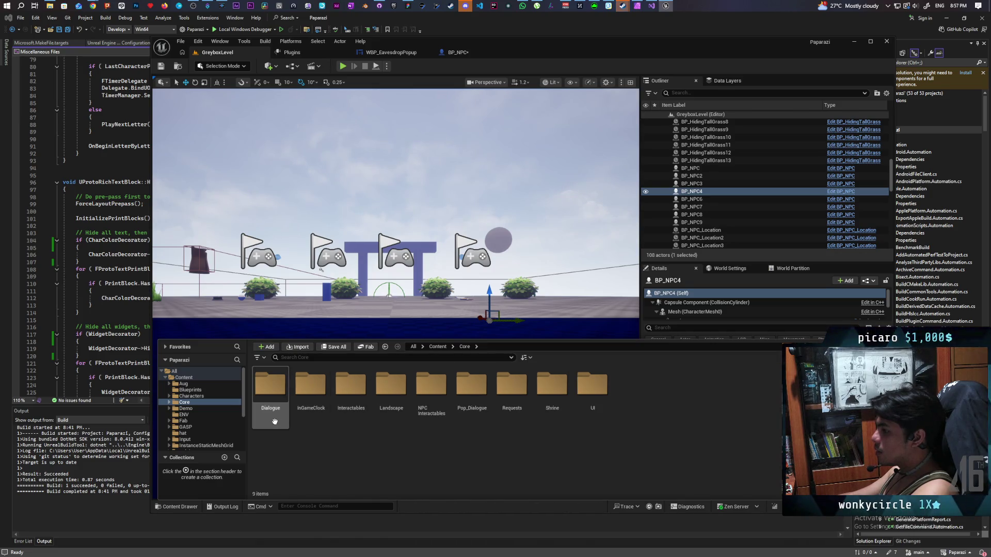
pyautogui.click(436, 348)
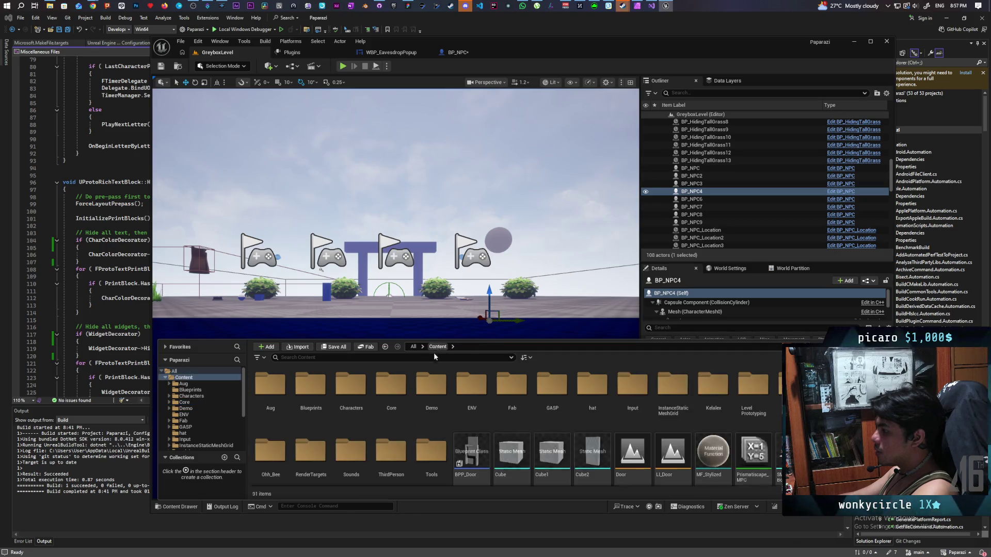
pyautogui.doubleClick(728, 388)
pyautogui.click(321, 398)
pyautogui.doubleClick(321, 398)
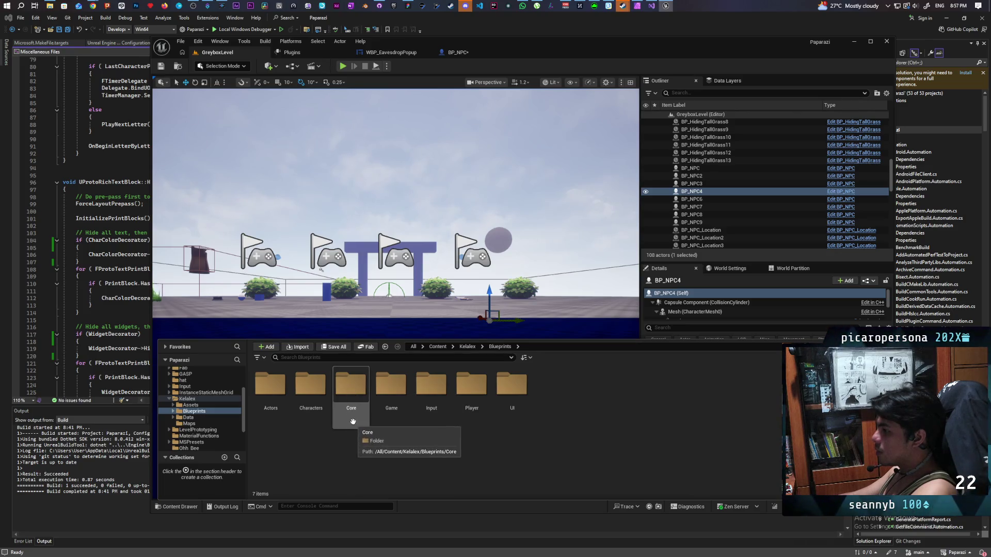
pyautogui.doubleClick(351, 387)
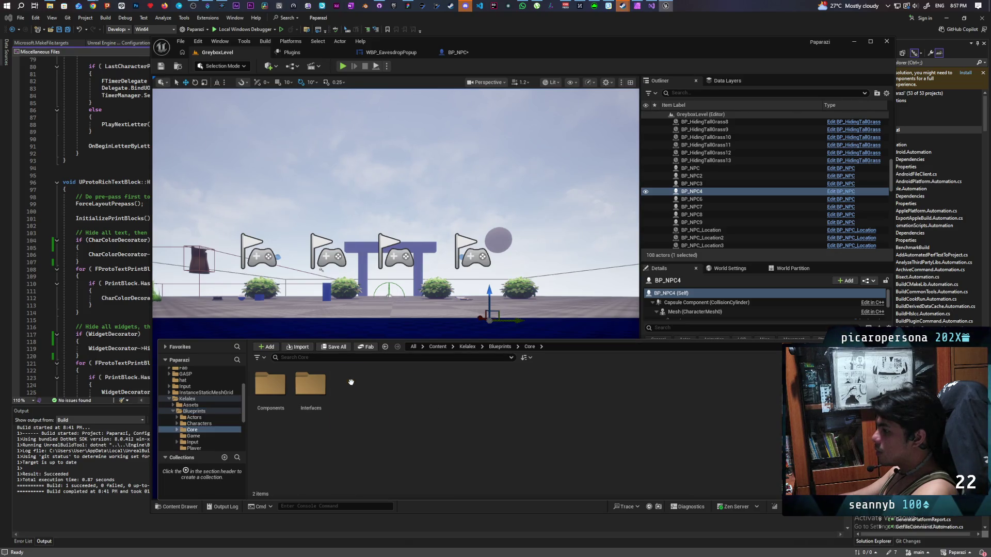
pyautogui.doubleClick(270, 384)
pyautogui.doubleClick(270, 395)
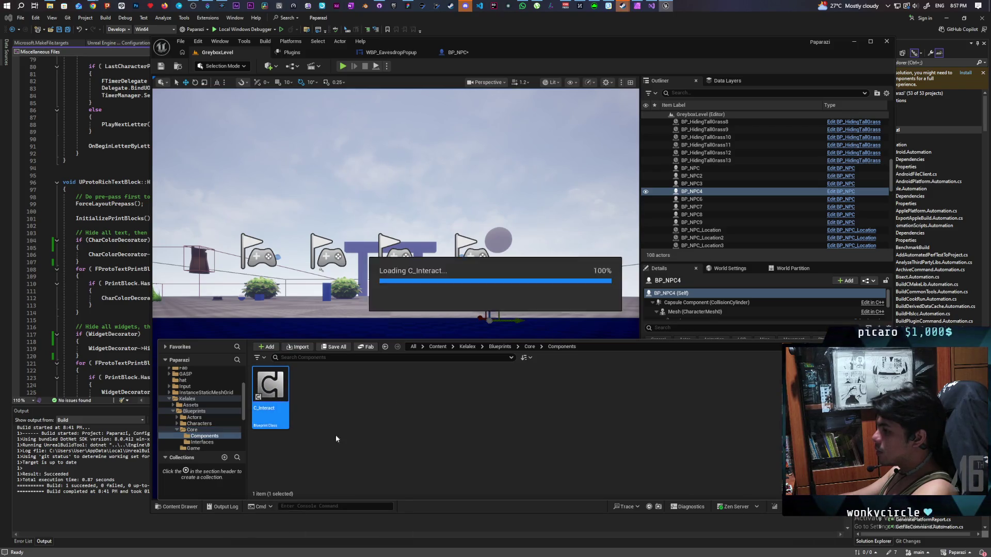
pyautogui.scroll(-1, 445, 333)
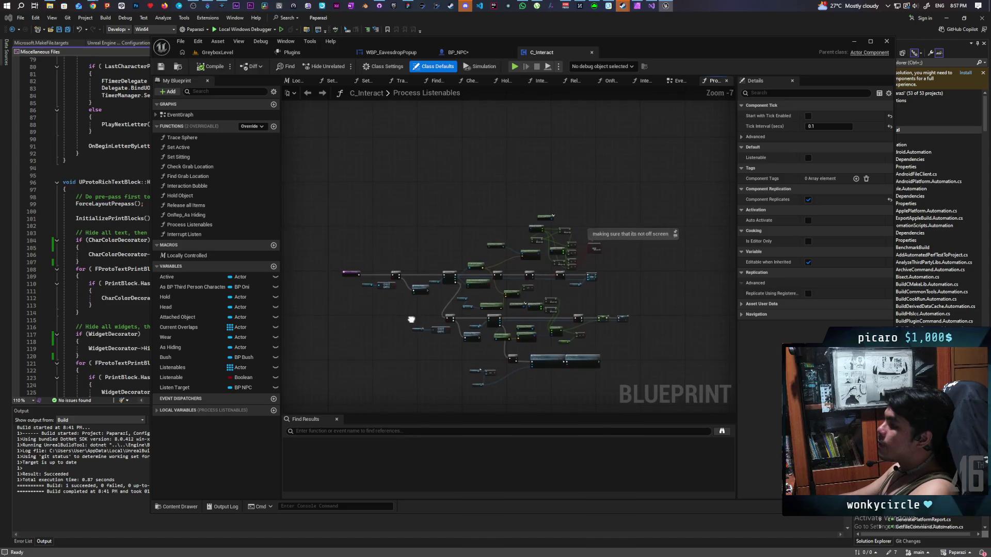
# Open the Interaction Bubble function from Event Tick in C_Interact's EventGraph
pyautogui.click(679, 81)
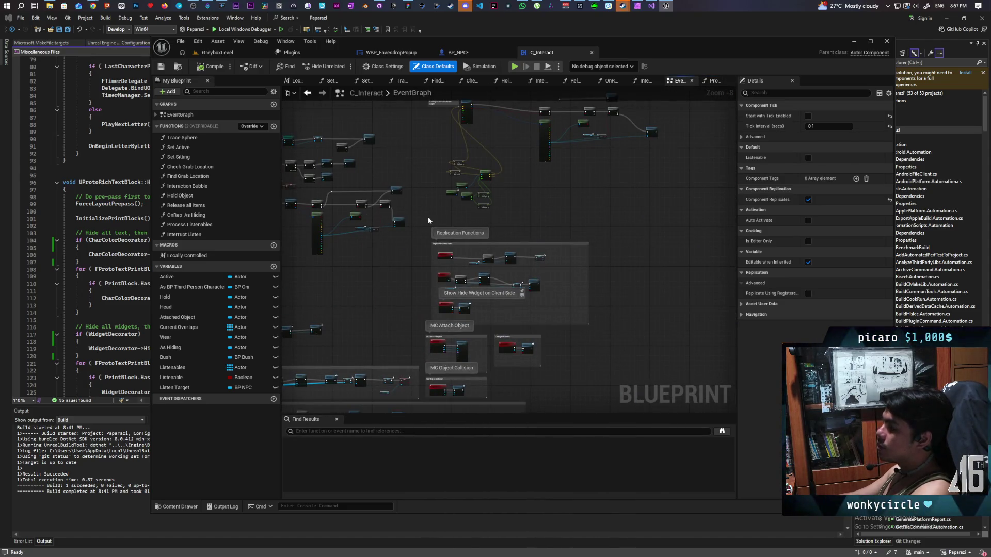
pyautogui.scroll(6, 499, 202)
pyautogui.moveTo(499, 202)
pyautogui.mouseDown()
pyautogui.moveTo(440, 184)
pyautogui.moveTo(566, 355)
pyautogui.mouseUp()
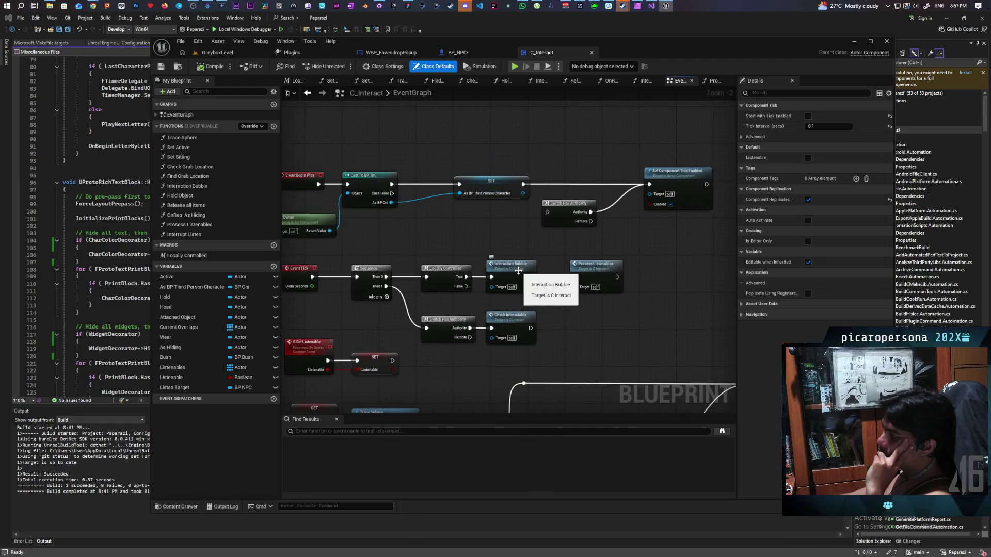
pyautogui.doubleClick(519, 274)
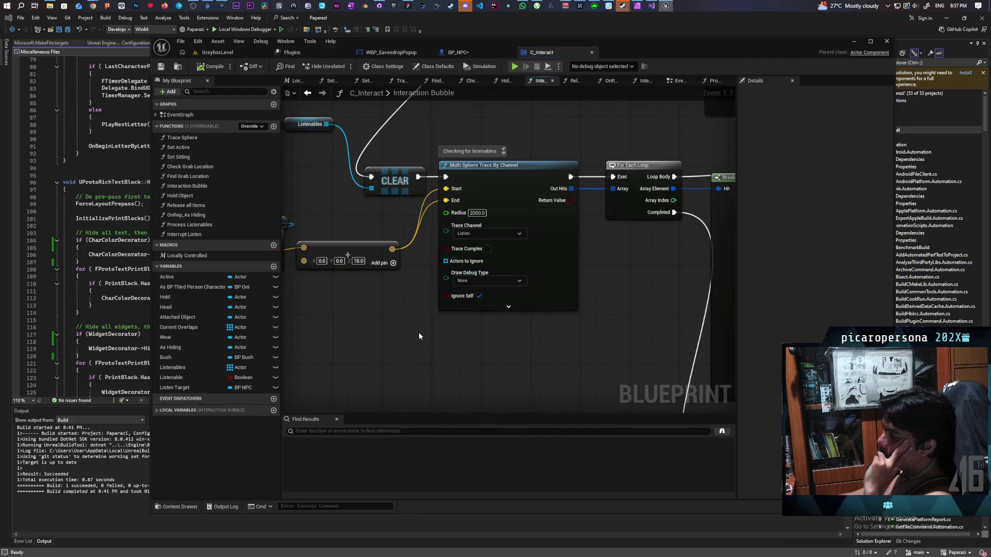